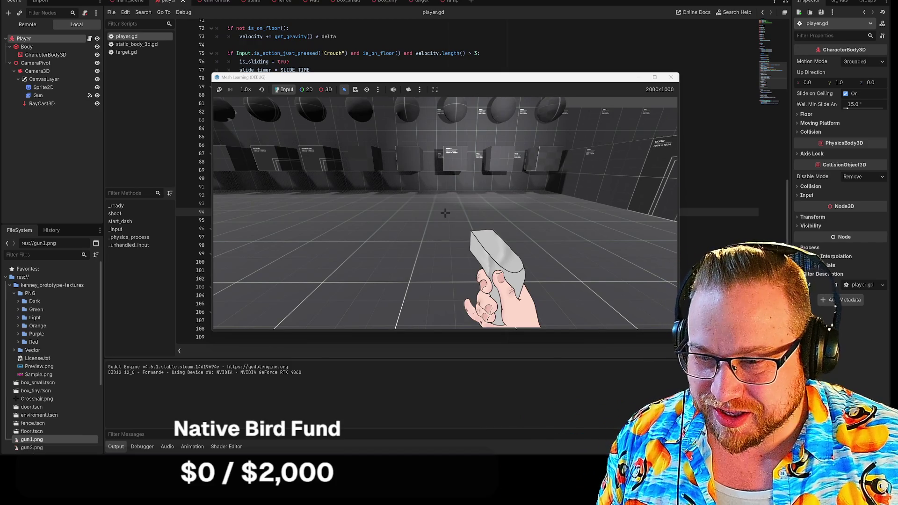
# - Walk the player toward the stairs in the running game, then stop the playtest
pyautogui.moveTo(445, 213)
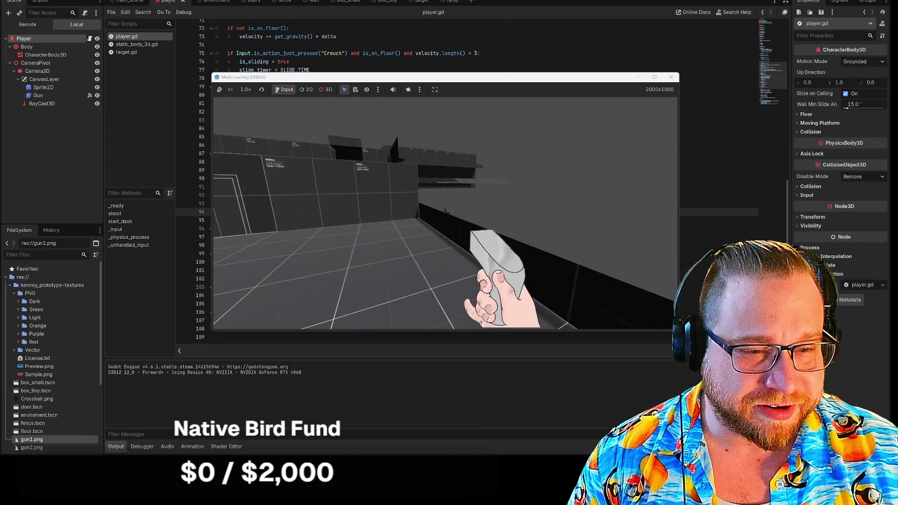
pyautogui.press('w')
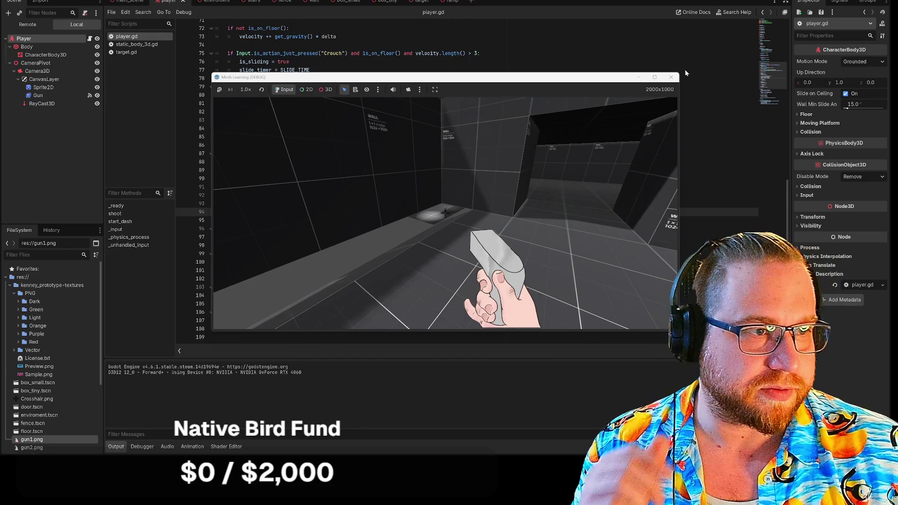
pyautogui.click(672, 76)
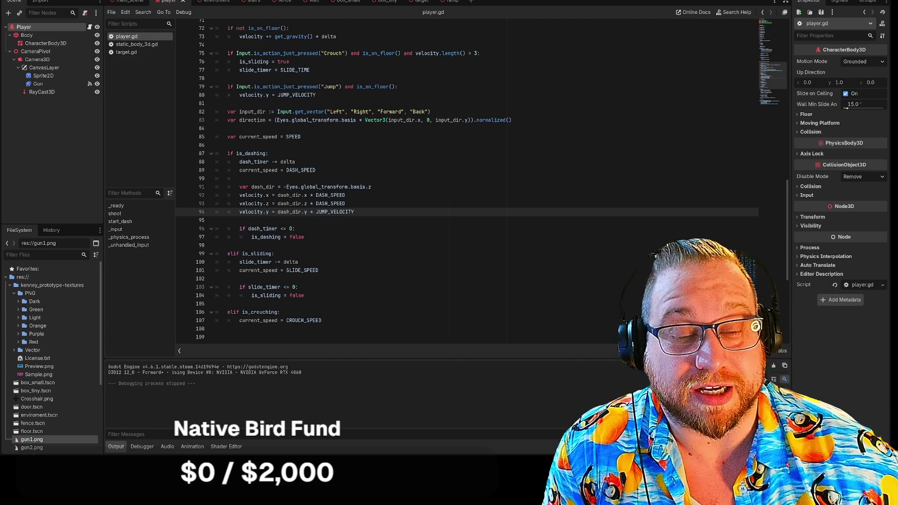
pyautogui.scroll(4, 468, 182)
pyautogui.scroll(19, 467, 183)
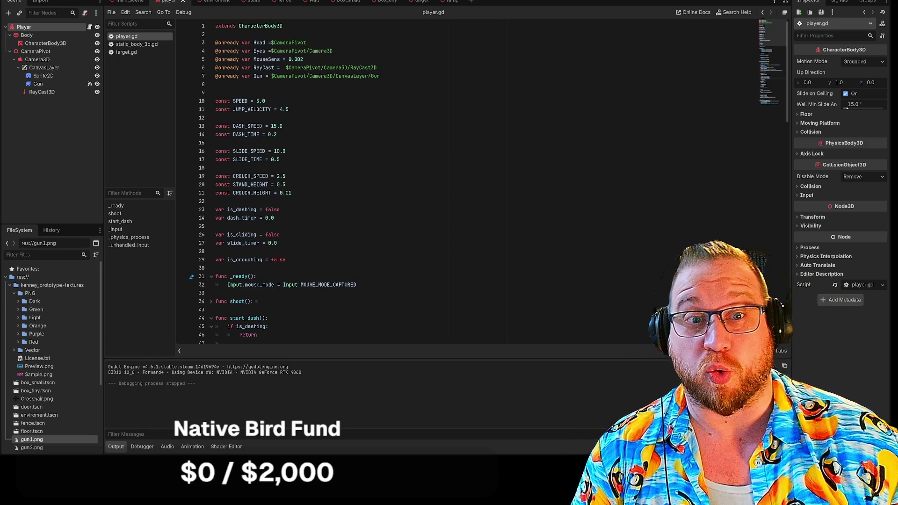
pyautogui.scroll(-5, 468, 182)
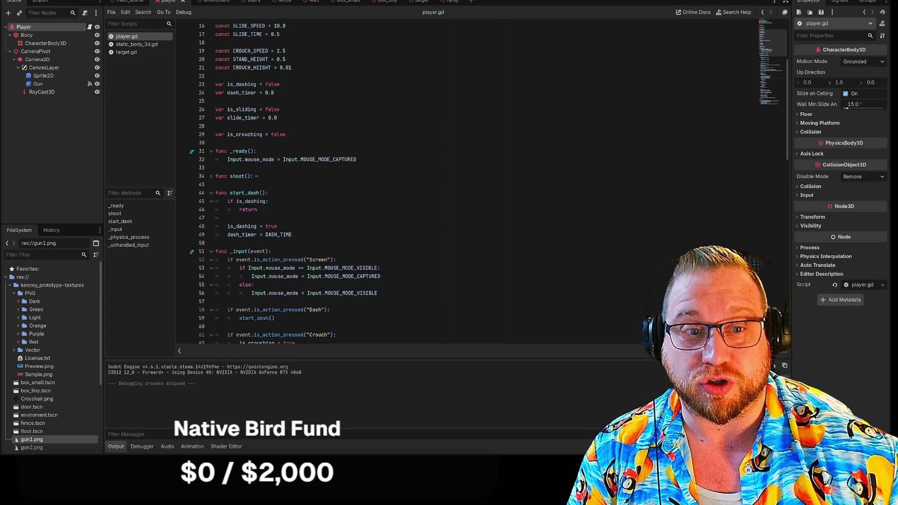
pyautogui.scroll(-5, 468, 182)
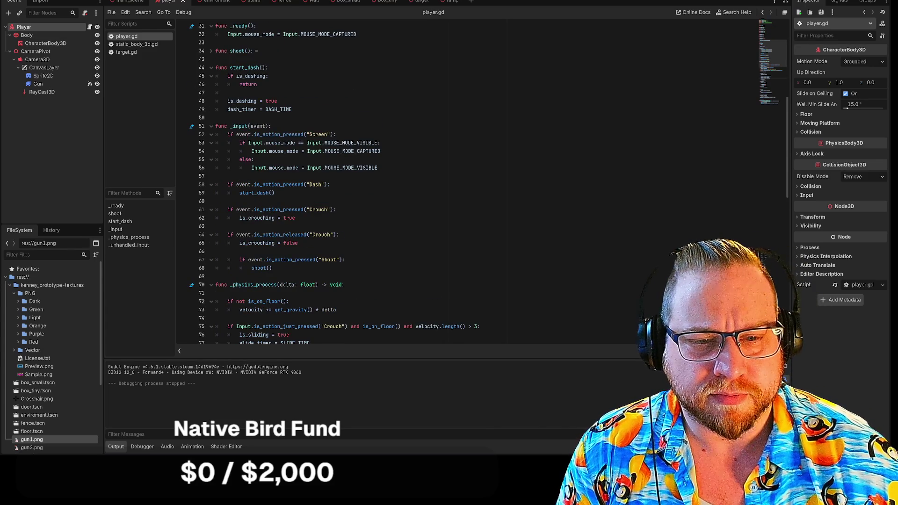
pyautogui.scroll(-7, 468, 183)
pyautogui.scroll(-11, 468, 182)
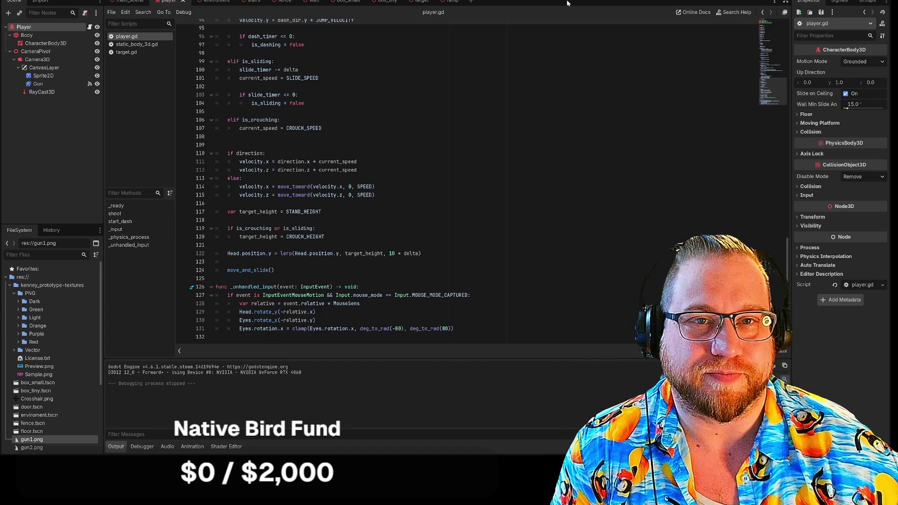
# - Select CanvasLayer, playtest with F5 and stop, then select Gun to show its Idle, Reload, Shoot animations
pyautogui.click(55, 172)
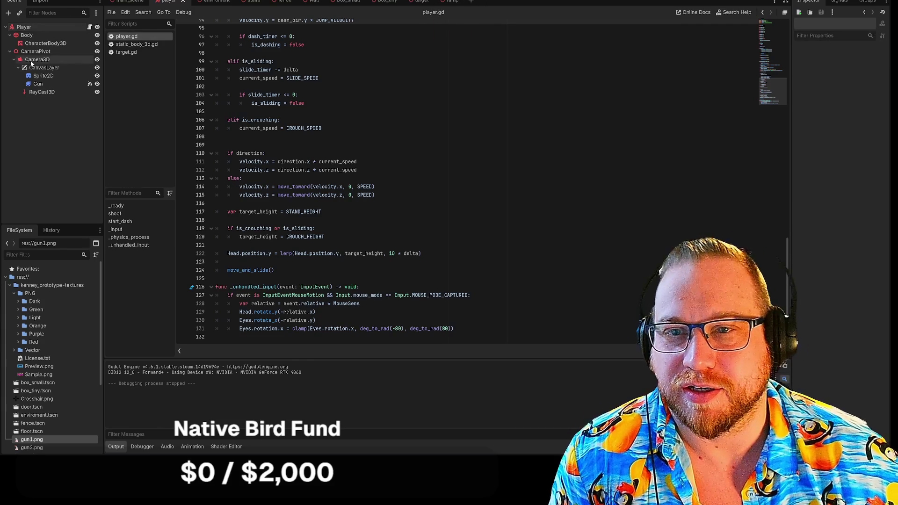
pyautogui.click(37, 68)
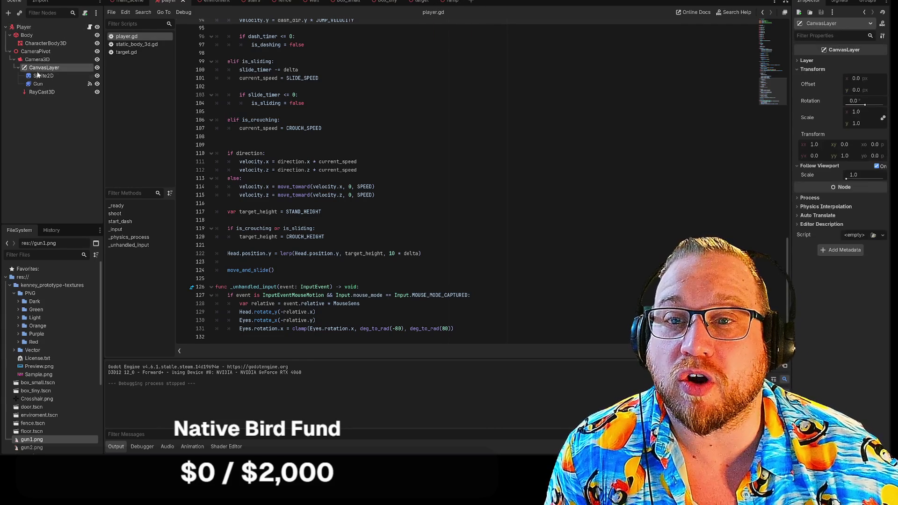
pyautogui.press('F5')
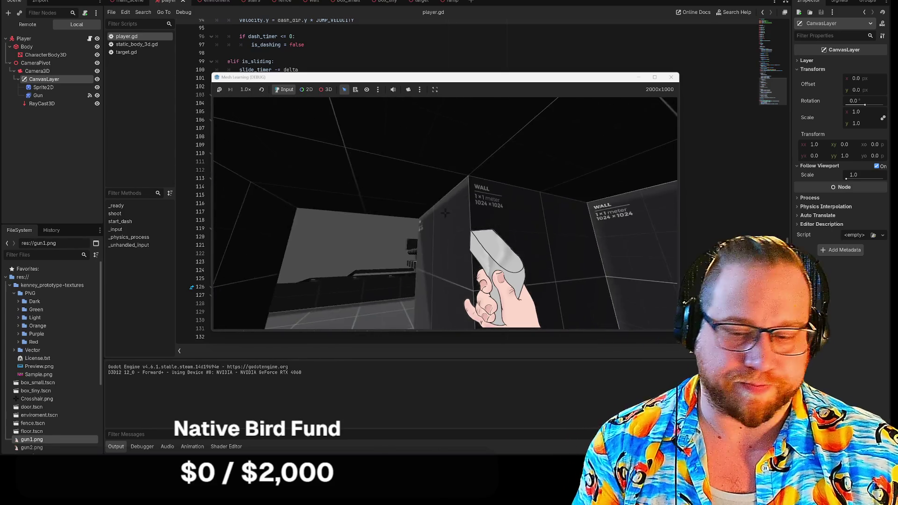
pyautogui.click(672, 78)
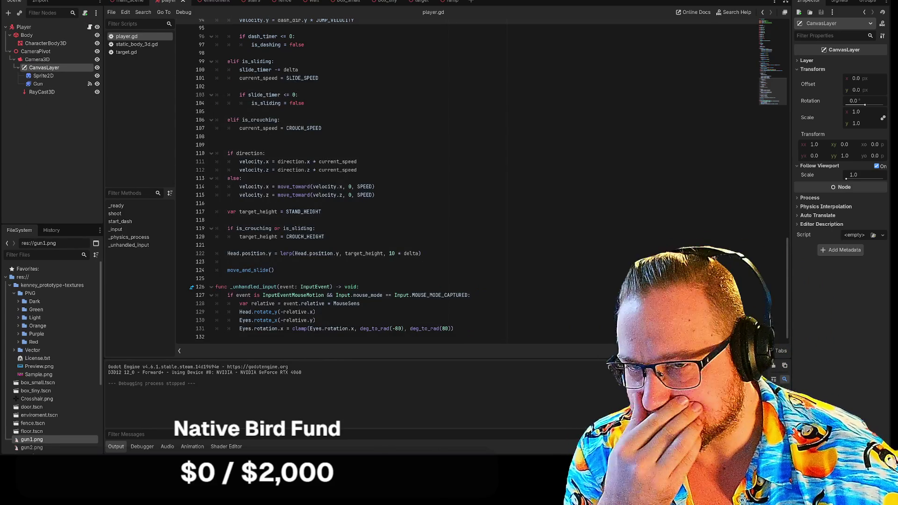
pyautogui.click(38, 84)
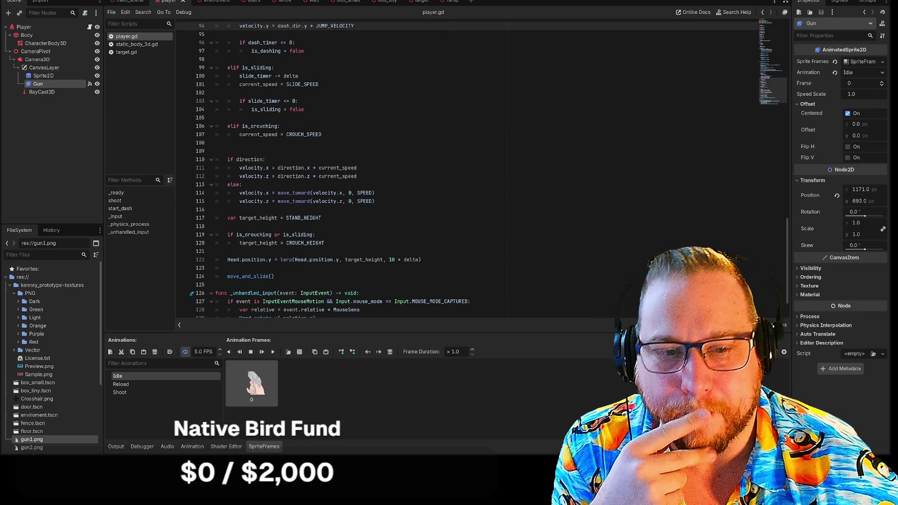
# - Browse the Gun and Player nodes' signal lists in the Node dock
pyautogui.scroll(-2, 374, 168)
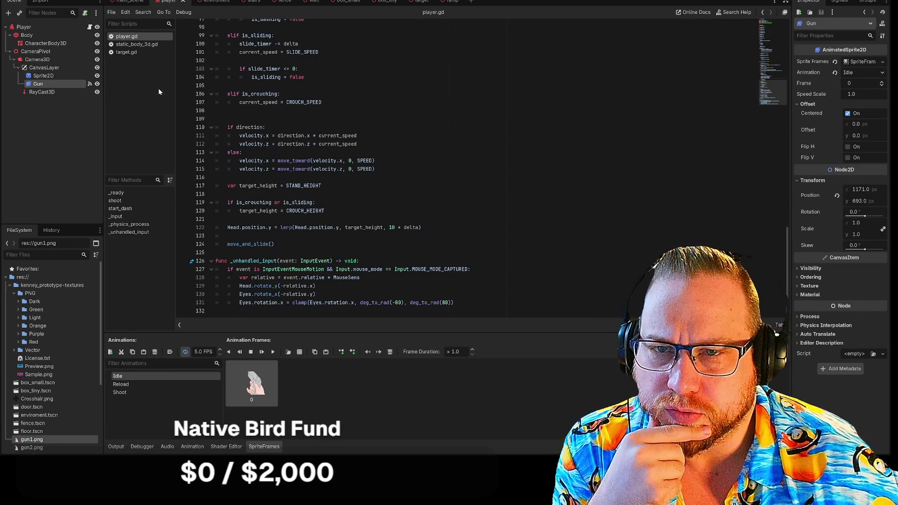
pyautogui.click(92, 85)
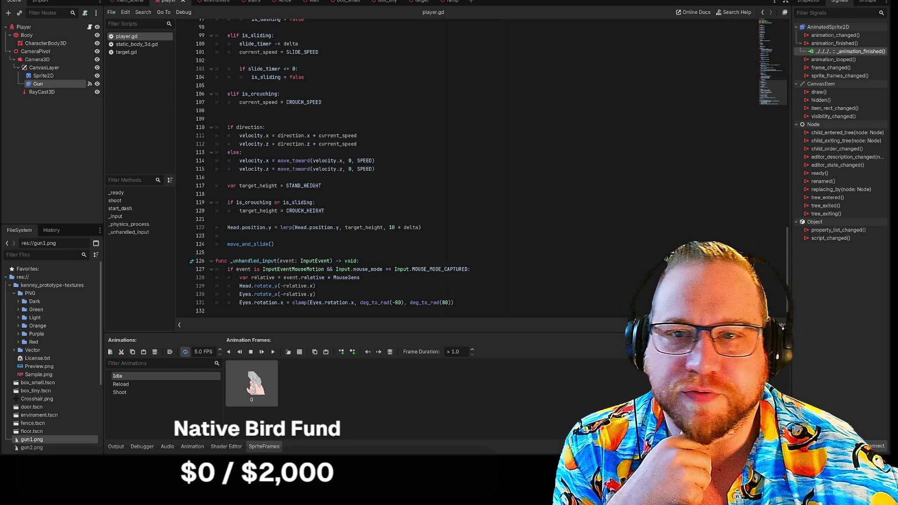
pyautogui.click(39, 27)
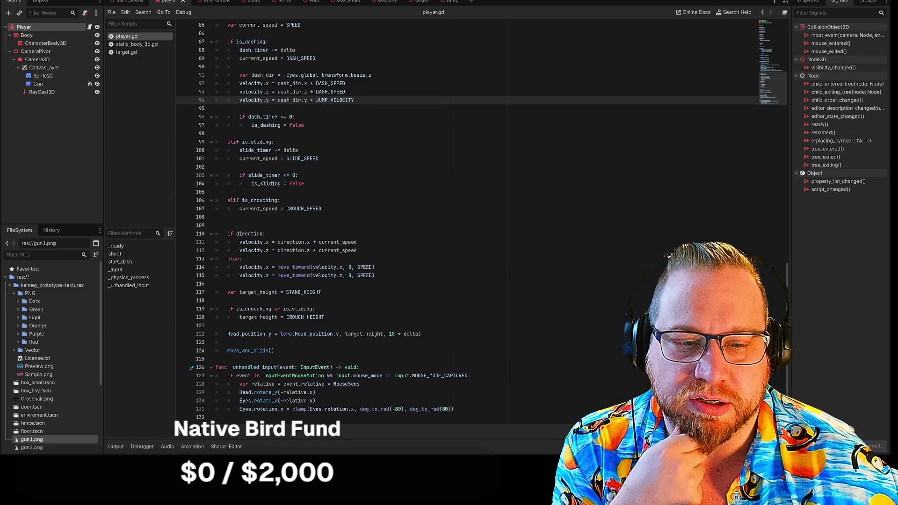
pyautogui.scroll(5, 468, 219)
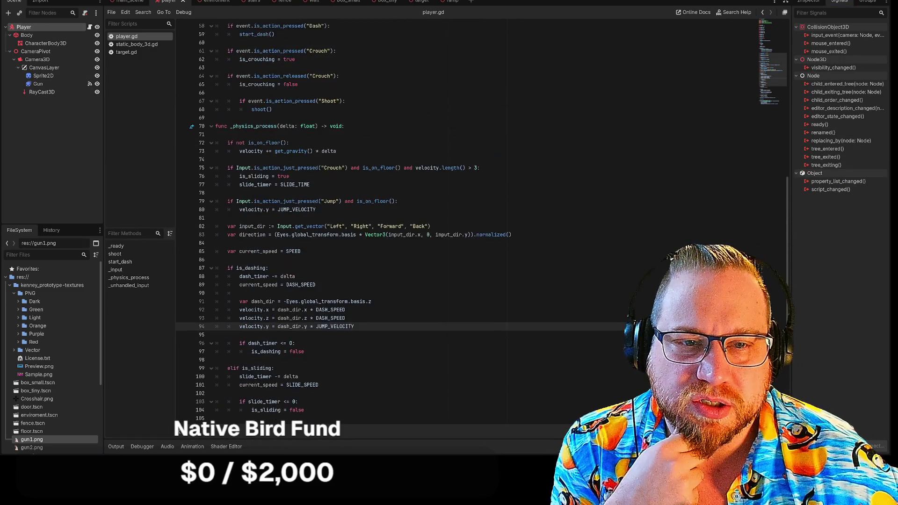
pyautogui.scroll(5, 481, 222)
pyautogui.scroll(3, 481, 222)
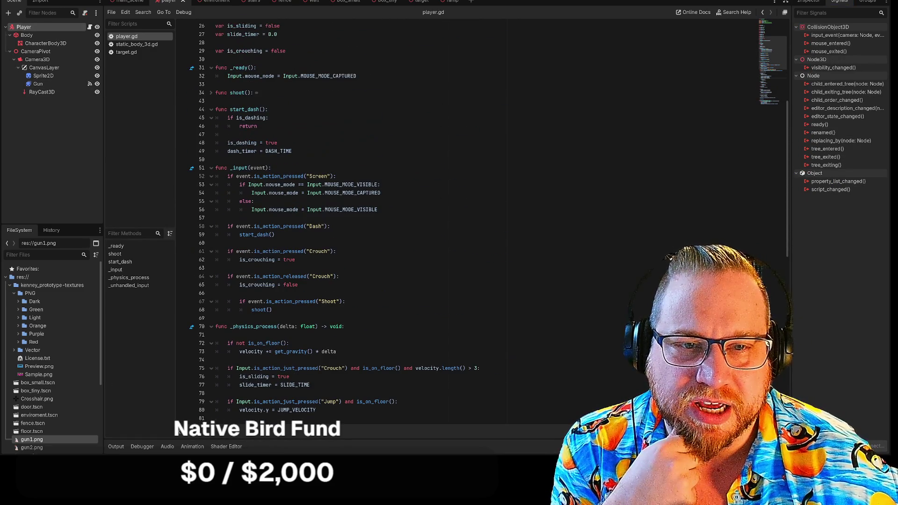
pyautogui.scroll(3, 468, 220)
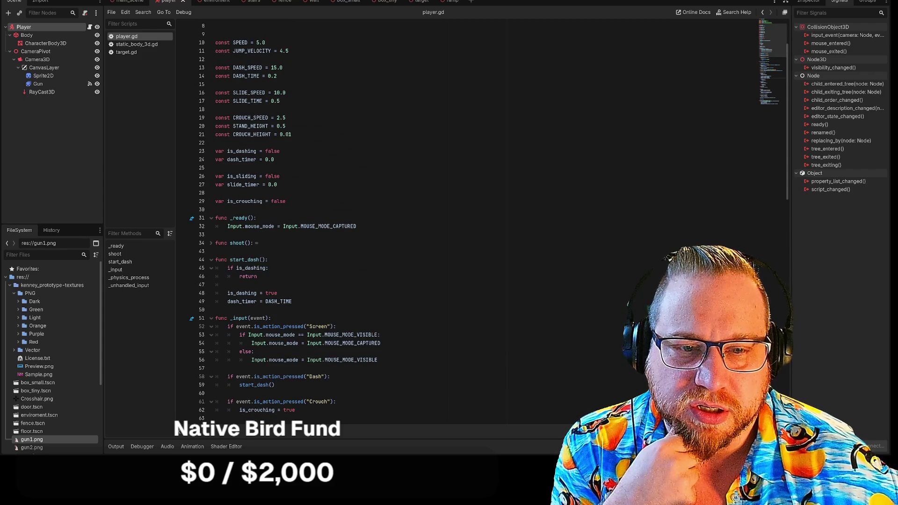
pyautogui.scroll(2, 467, 220)
pyautogui.scroll(-3, 468, 220)
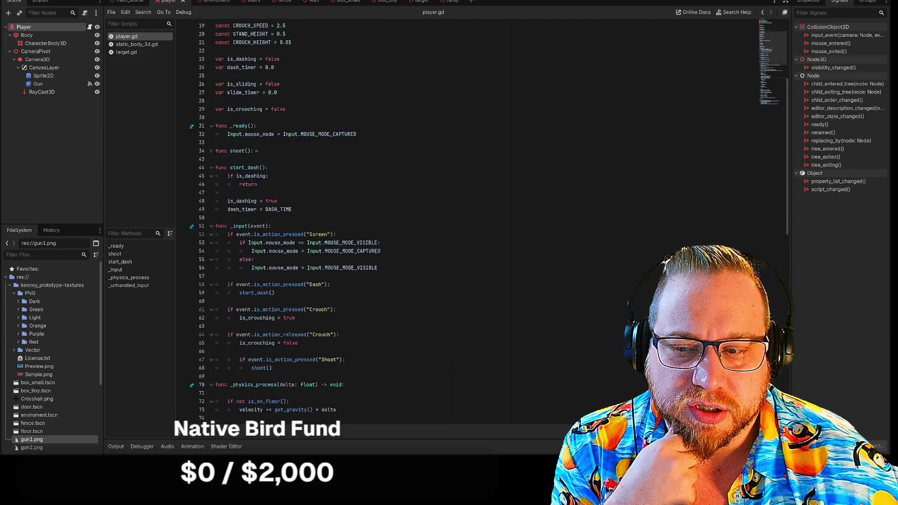
pyautogui.scroll(-10, 468, 219)
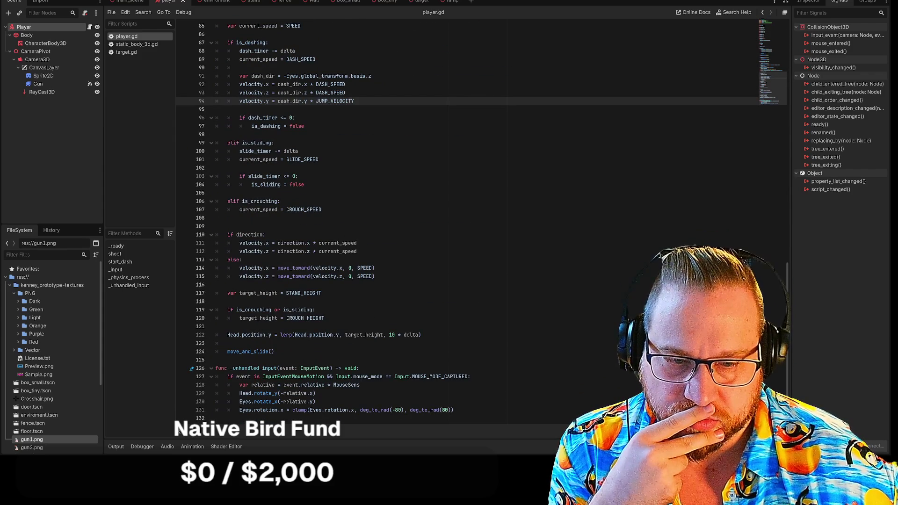
# - Disconnect the Gun's animation_finished signal from its _animation_finished handler
pyautogui.click(67, 84)
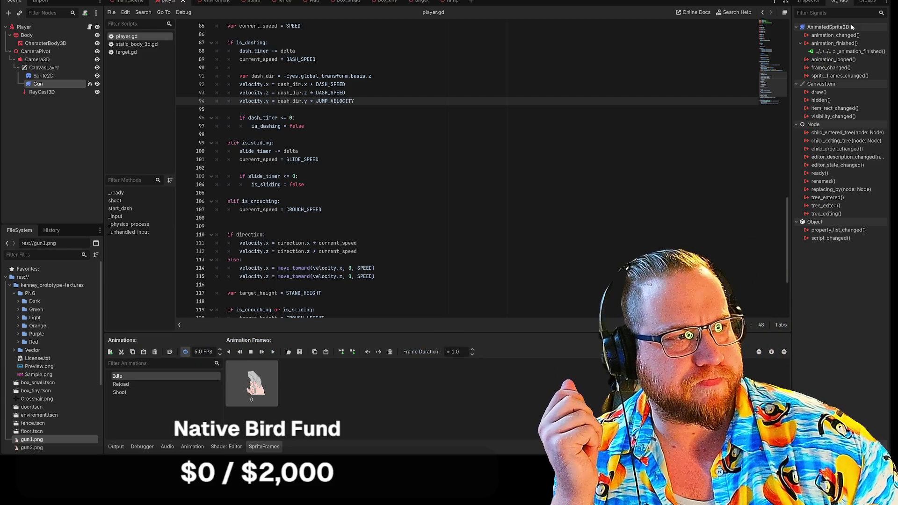
pyautogui.rightClick(845, 54)
pyautogui.click(842, 79)
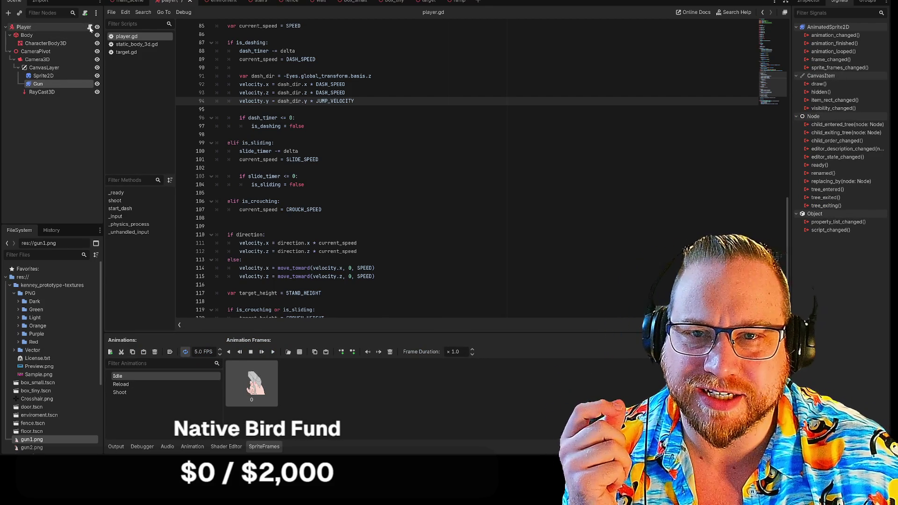
pyautogui.scroll(-4, 468, 169)
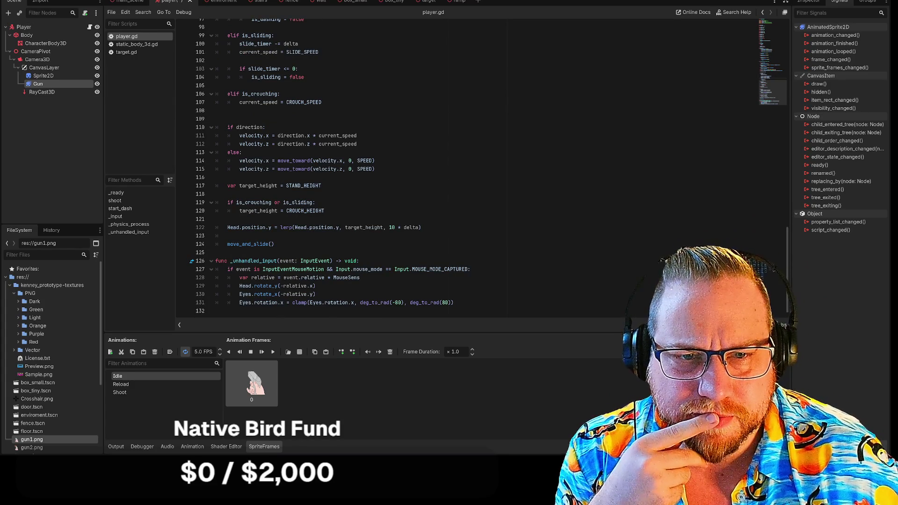
# - Review player.gd around line 108, then select CanvasLayer so the SpriteFrames panel closes
pyautogui.click(234, 110)
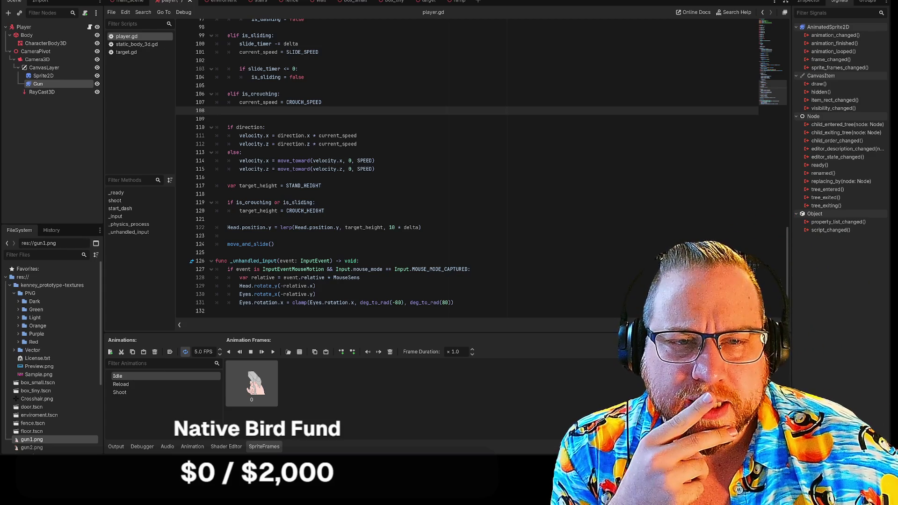
pyautogui.scroll(6, 468, 168)
pyautogui.scroll(10, 468, 168)
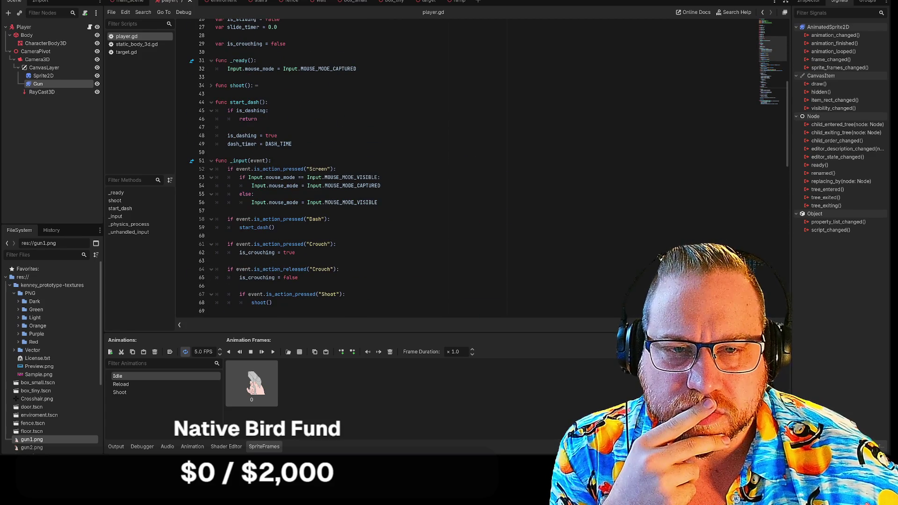
pyautogui.scroll(7, 468, 169)
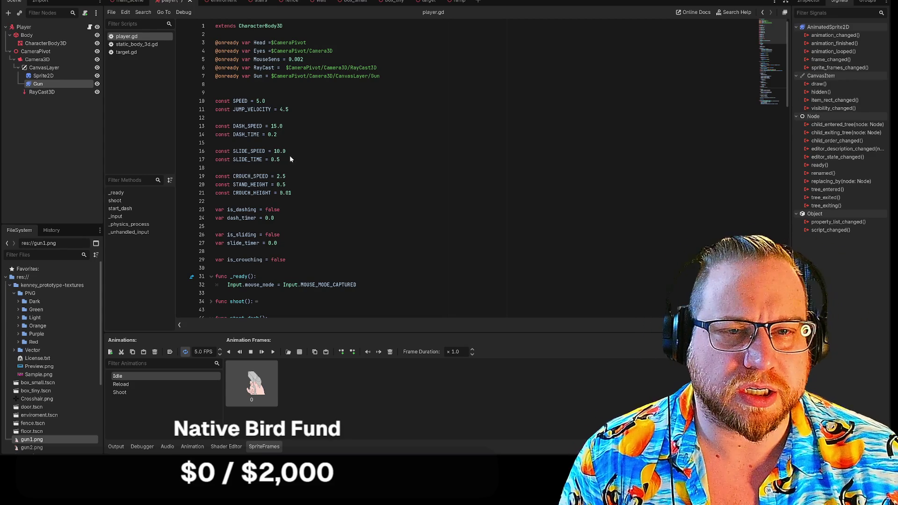
pyautogui.scroll(-9, 467, 169)
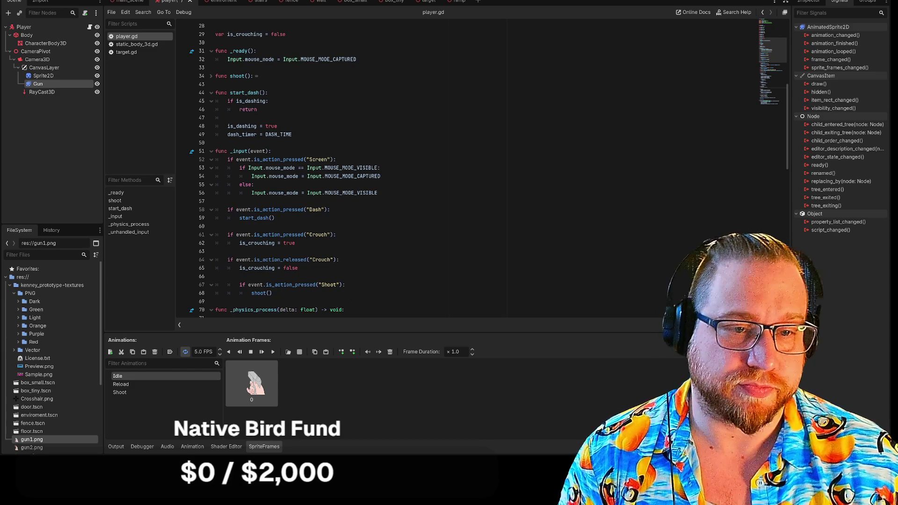
pyautogui.scroll(-13, 468, 169)
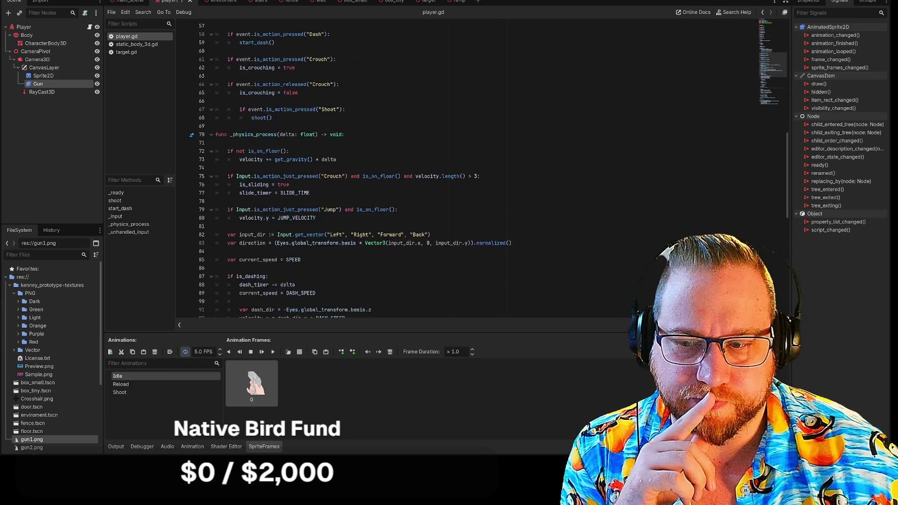
pyautogui.scroll(-10, 468, 168)
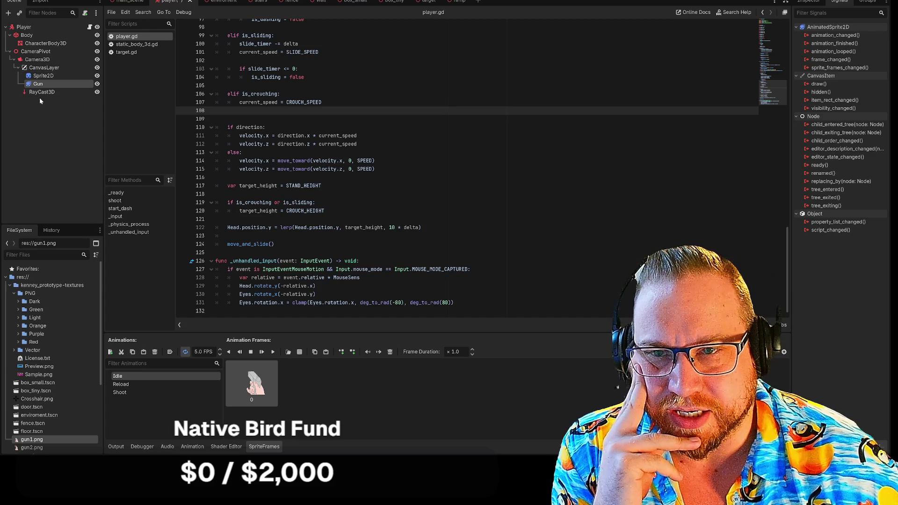
pyautogui.click(43, 68)
# - Compare the Sprite2D and Gun nodes, ending on Gun to show Idle, Reload and Shoot frames
pyautogui.click(41, 82)
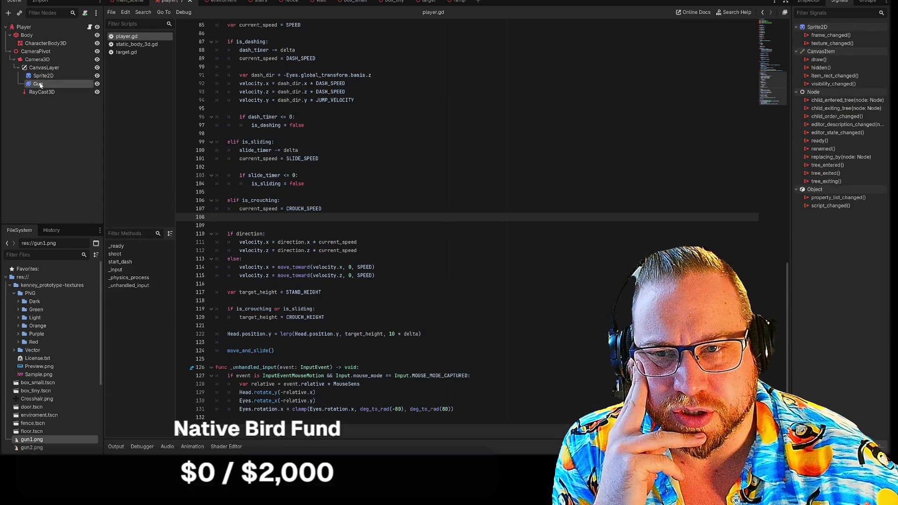
pyautogui.click(40, 78)
pyautogui.click(41, 82)
pyautogui.click(40, 78)
pyautogui.click(39, 85)
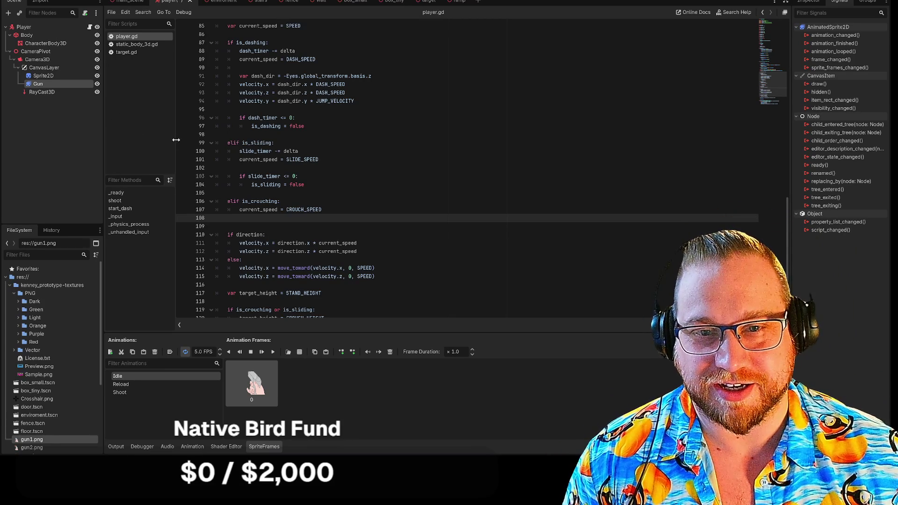
# - Widen the script list slightly by dragging its splitter to the right
pyautogui.moveTo(176, 140); pyautogui.dragTo(180, 139)
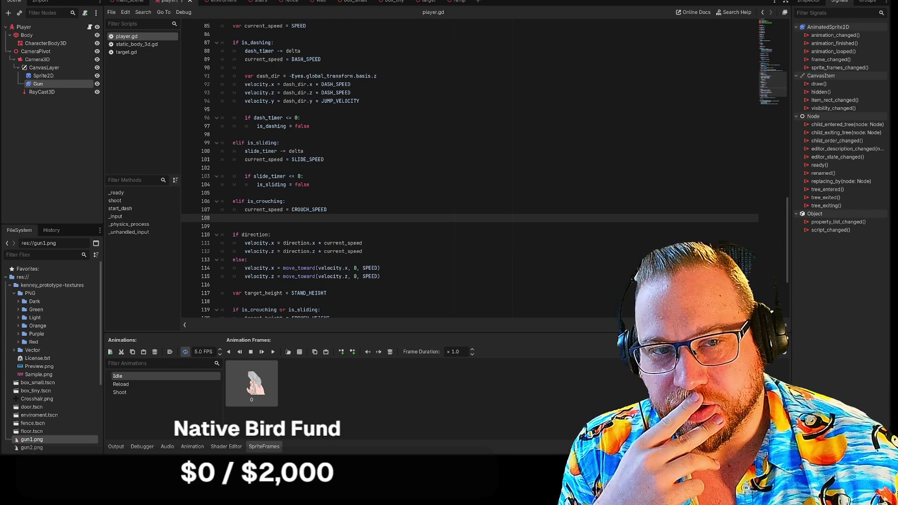
# - Scroll to the top of player.gd and save all scenes
pyautogui.scroll(3, 468, 169)
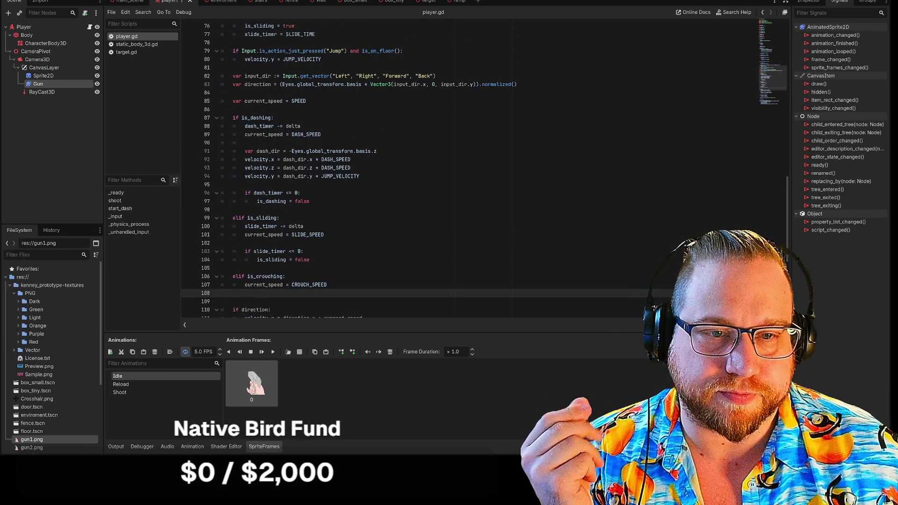
pyautogui.scroll(20, 468, 168)
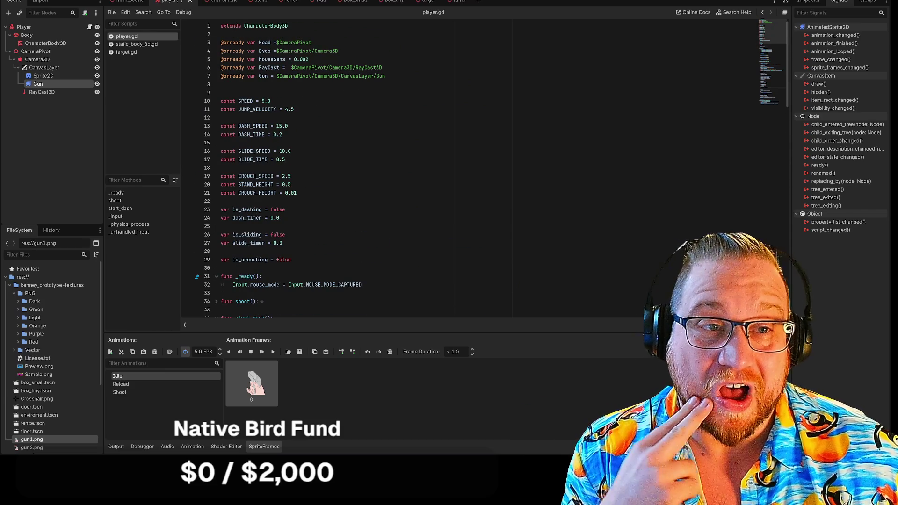
pyautogui.click(14, 1)
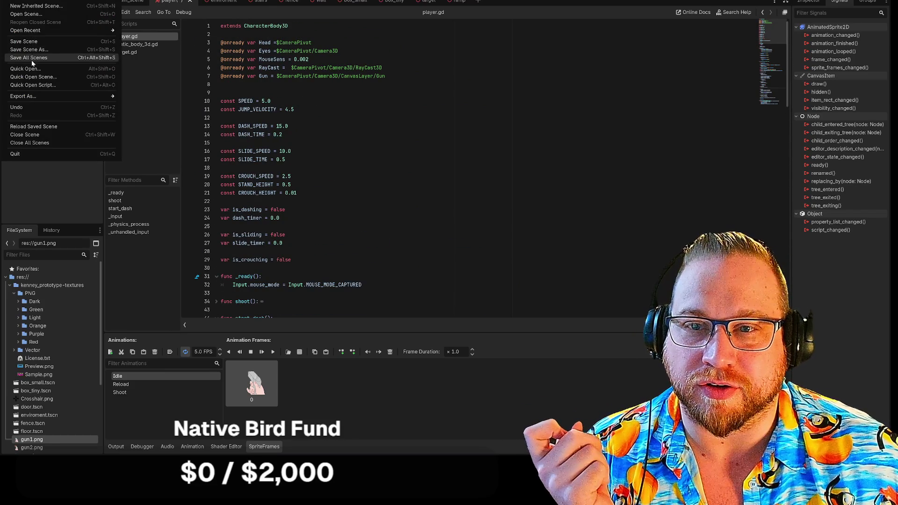
pyautogui.click(32, 58)
# - Quit to the Project List and open the UI prototype project
pyautogui.click(14, 1)
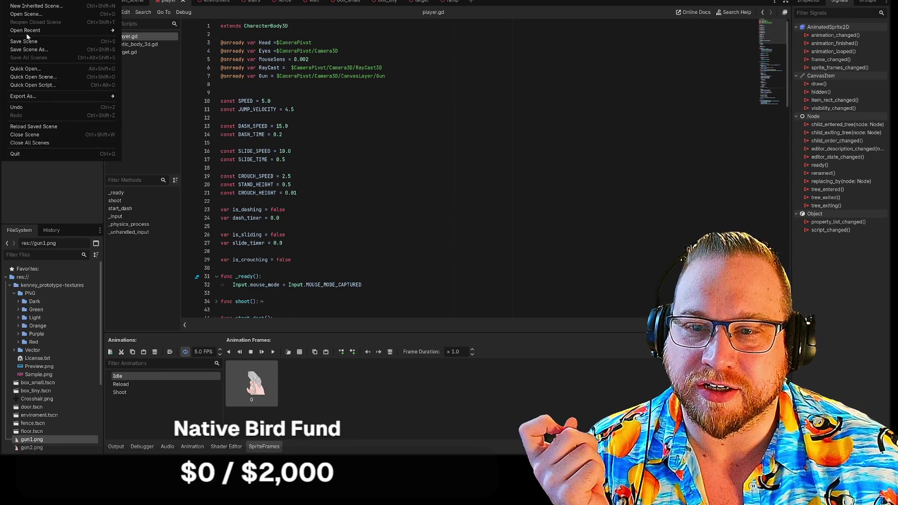
pyautogui.moveTo(39, 2)
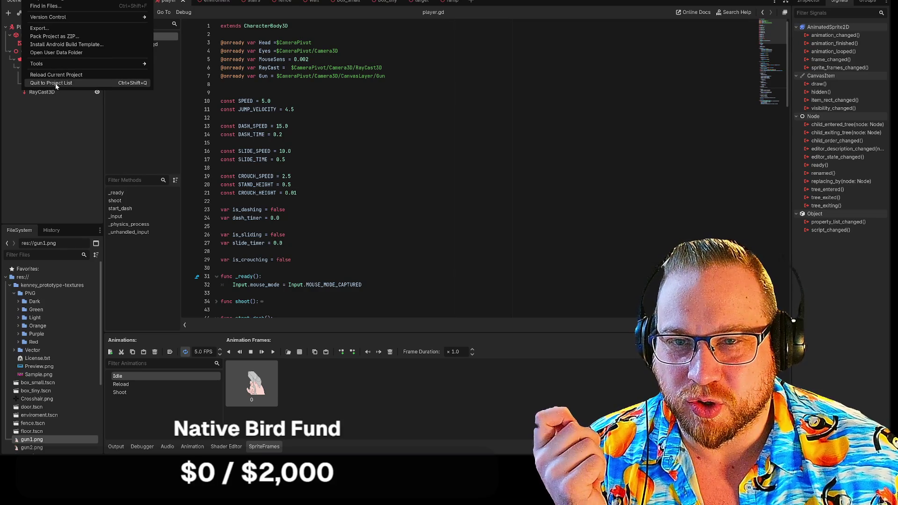
pyautogui.click(55, 84)
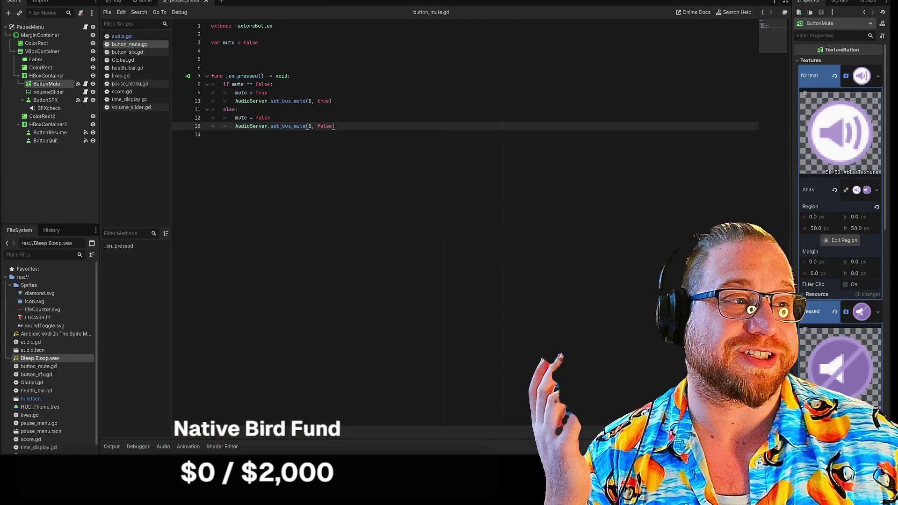
# - Run the HUD scene, pause, drag the volume slider to empty, and resume
pyautogui.click(114, 2)
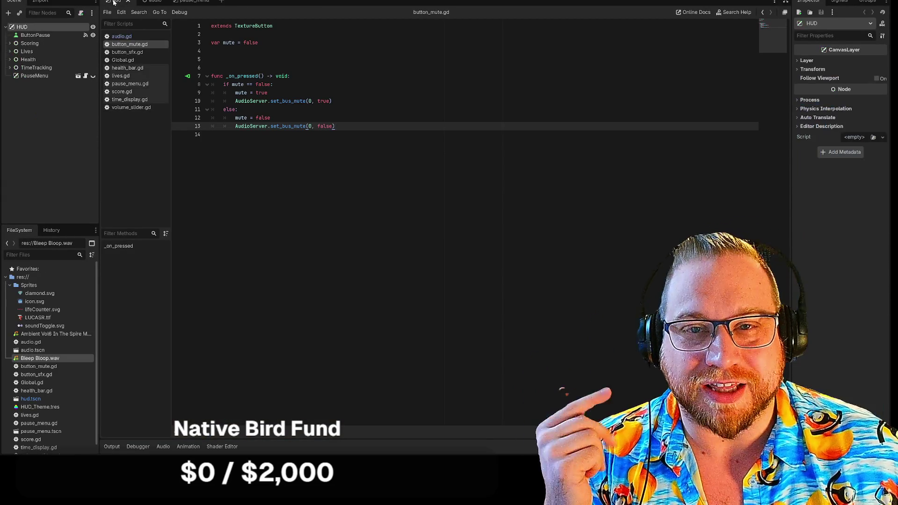
pyautogui.press('F5')
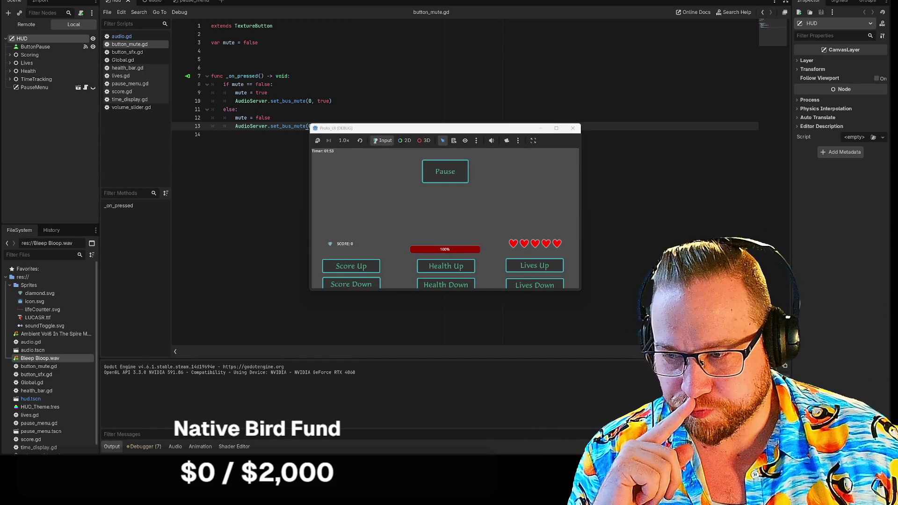
pyautogui.click(446, 172)
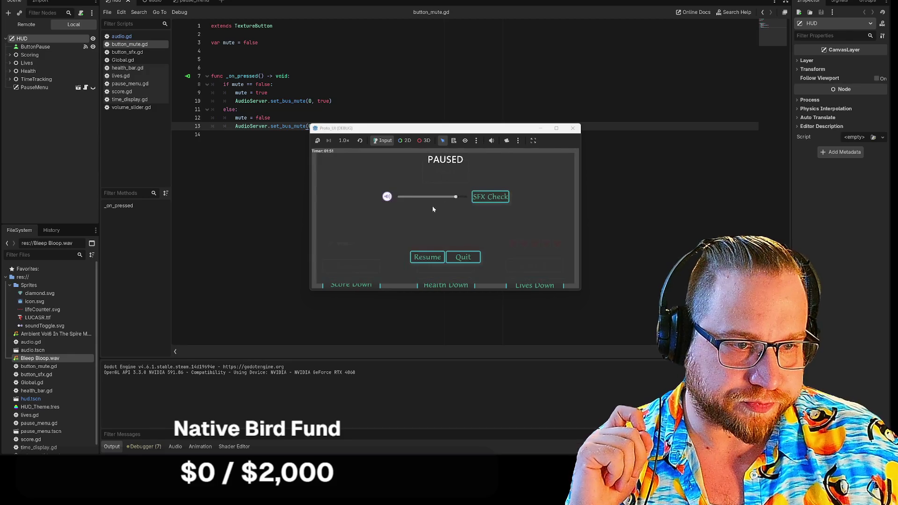
pyautogui.moveTo(432, 205)
pyautogui.mouseDown()
pyautogui.moveTo(442, 197)
pyautogui.moveTo(355, 197)
pyautogui.mouseUp()
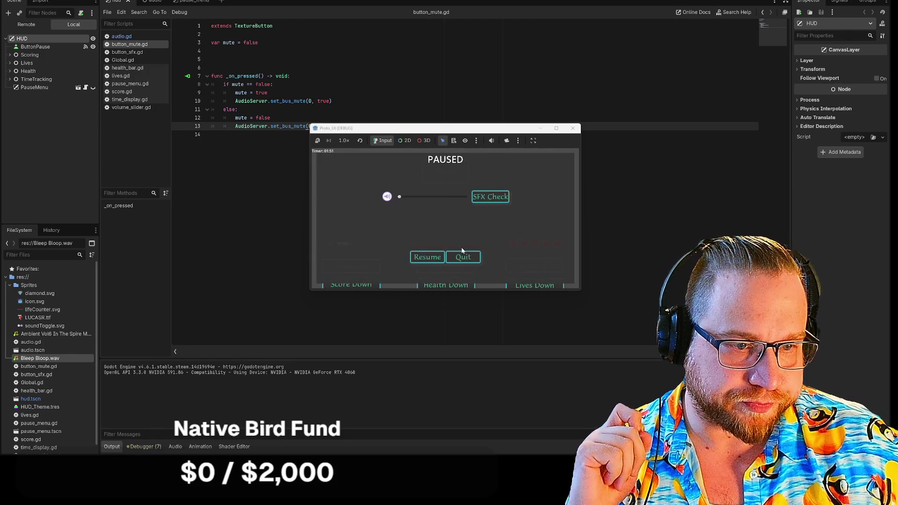
pyautogui.click(427, 257)
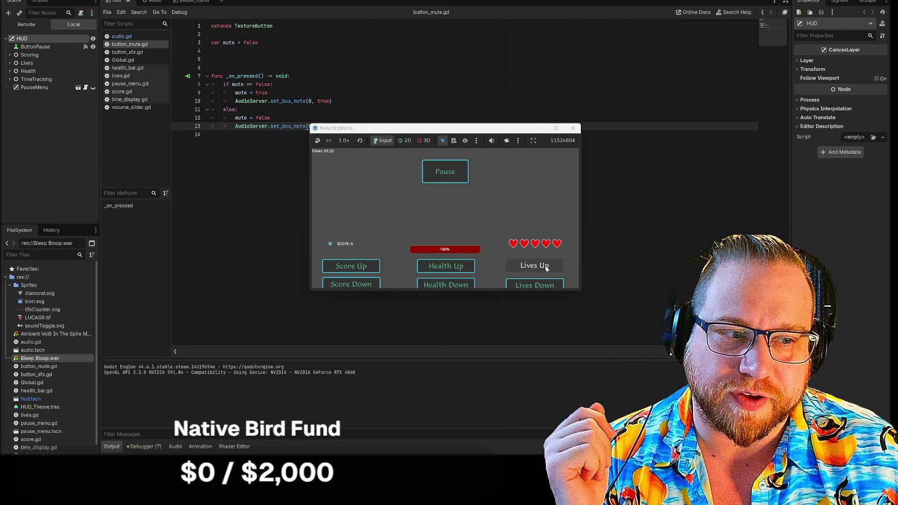
# - Move and resize the Proto_UI game window to 1425x808, fully visible over the editor
pyautogui.moveTo(435, 127)
pyautogui.mouseDown()
pyautogui.moveTo(229, 52)
pyautogui.moveTo(140, 1)
pyautogui.mouseUp()
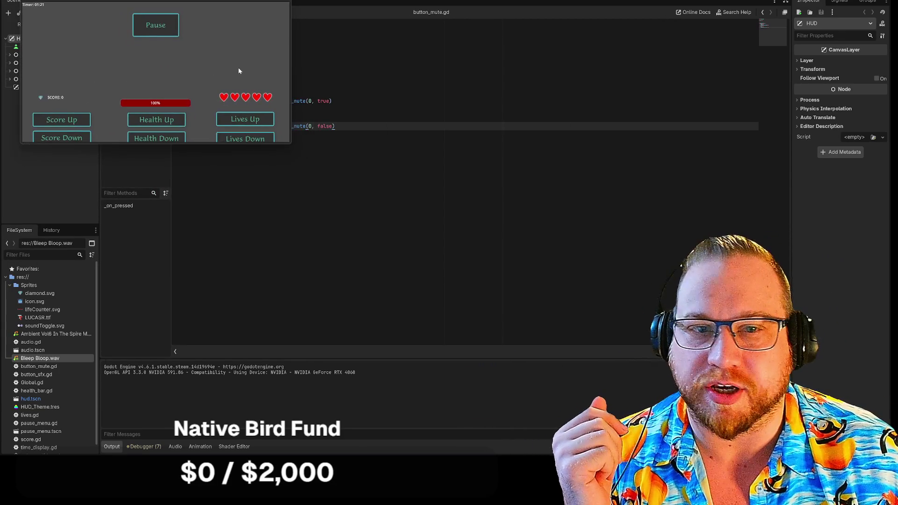
pyautogui.moveTo(290, 143)
pyautogui.mouseDown()
pyautogui.moveTo(600, 377)
pyautogui.moveTo(646, 390)
pyautogui.mouseUp()
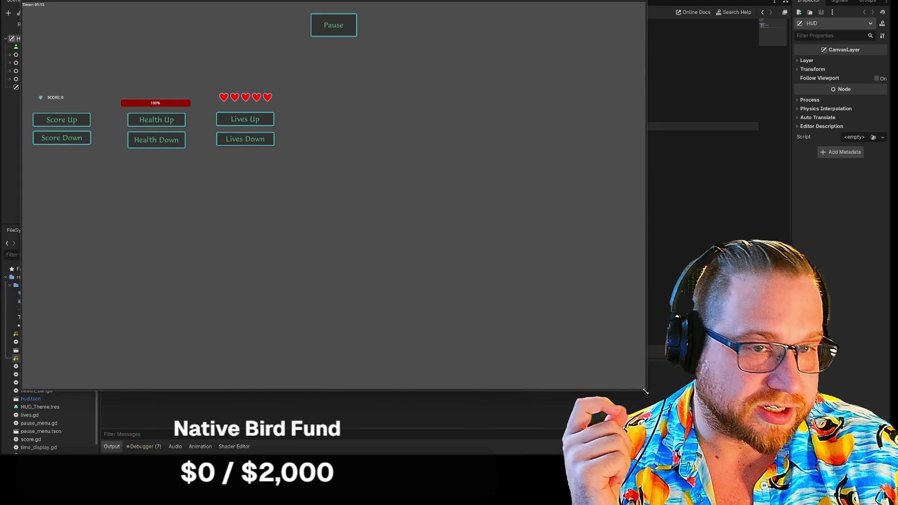
pyautogui.moveTo(646, 391)
pyautogui.mouseDown()
pyautogui.moveTo(449, 309)
pyautogui.moveTo(355, 214)
pyautogui.mouseUp()
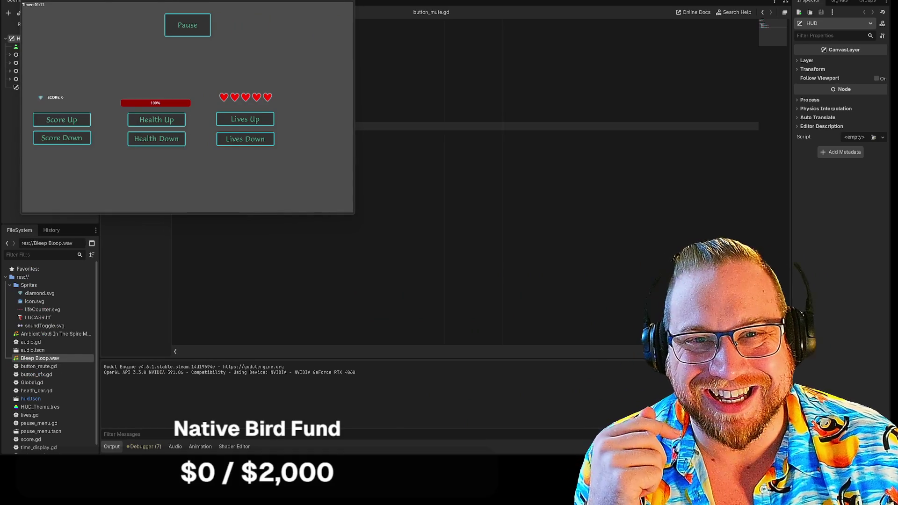
pyautogui.moveTo(211, 2)
pyautogui.mouseDown()
pyautogui.moveTo(326, 97)
pyautogui.moveTo(314, 101)
pyautogui.mouseUp()
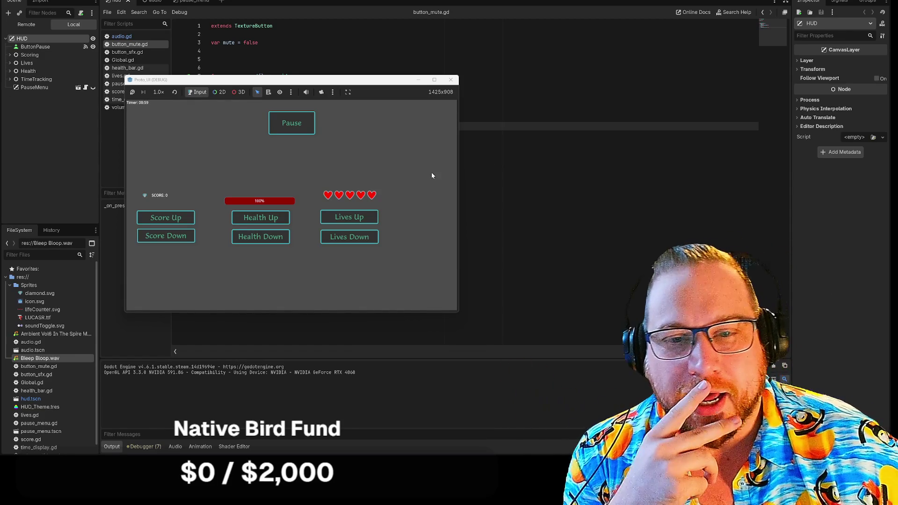
# - Test the HUD by removing and restoring lives, lowering and refilling health, and raising the score
pyautogui.click(346, 236)
pyautogui.click(347, 237)
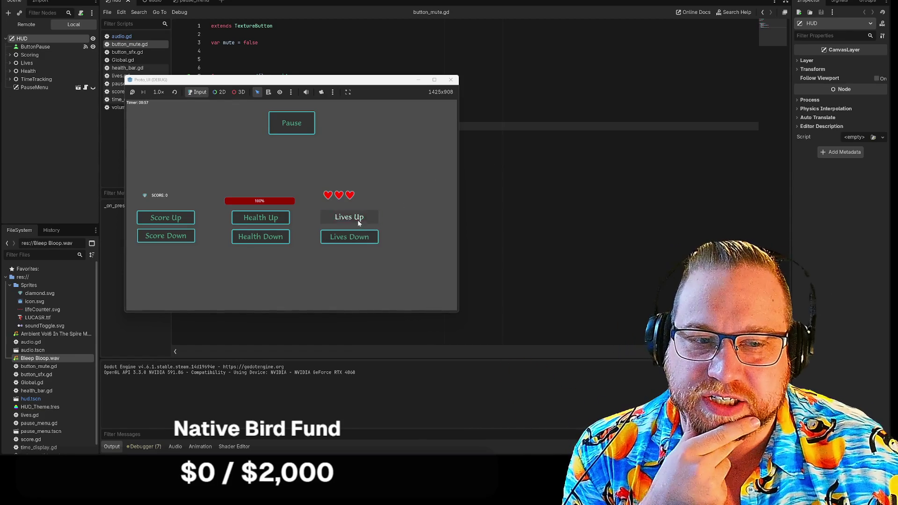
pyautogui.doubleClick(358, 224)
pyautogui.click(255, 237)
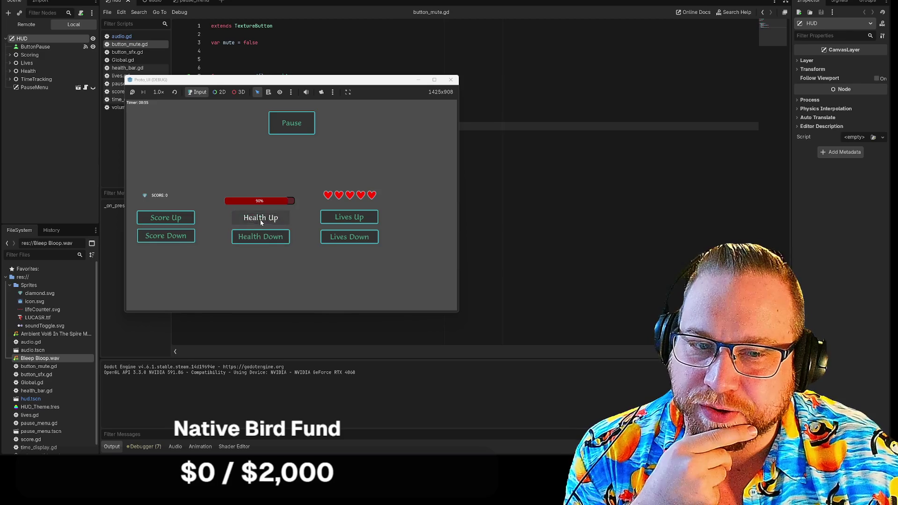
pyautogui.click(261, 223)
pyautogui.click(145, 216)
pyautogui.click(160, 218)
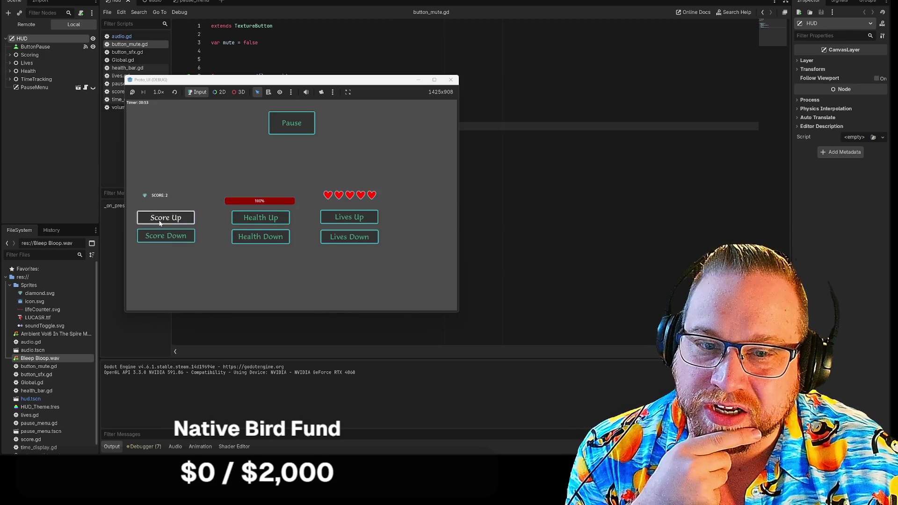
# - In the pause menu, test volume levels and the sound effect, end at full volume, mute, and resume
pyautogui.click(303, 128)
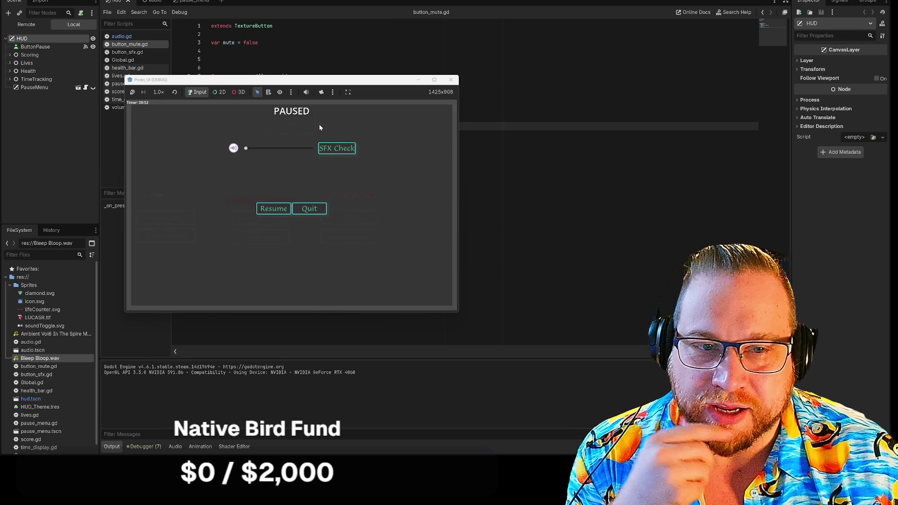
pyautogui.moveTo(247, 151); pyautogui.dragTo(292, 153)
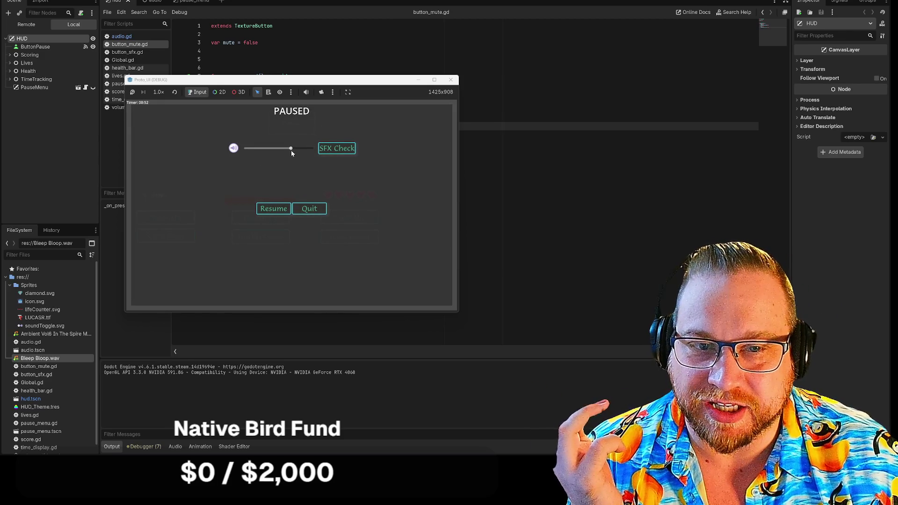
pyautogui.click(343, 150)
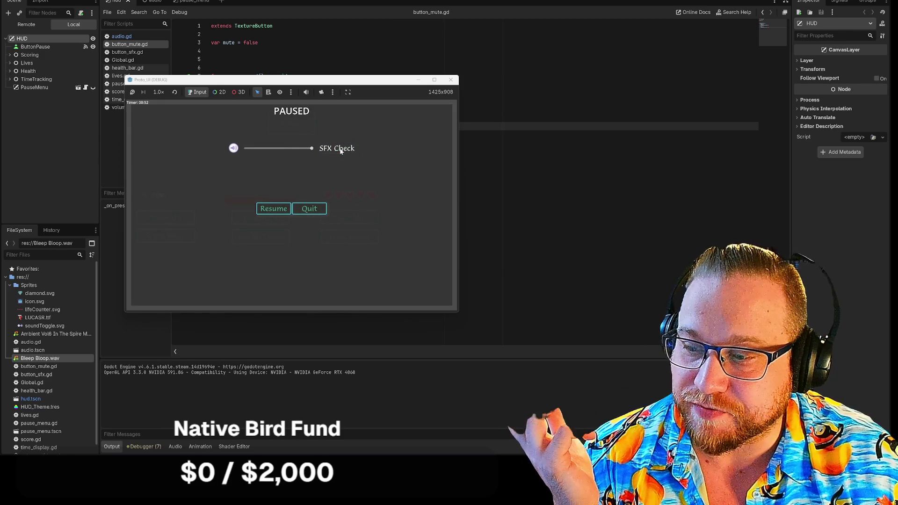
pyautogui.click(341, 150)
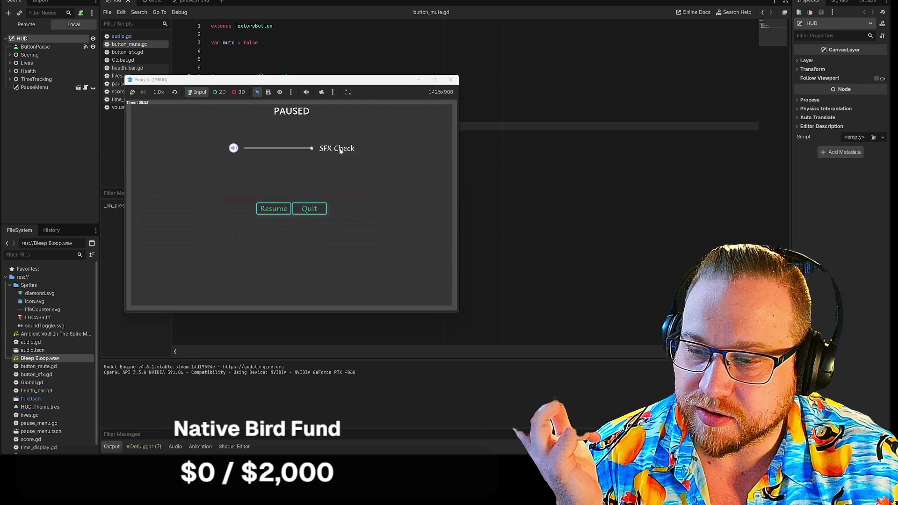
pyautogui.moveTo(312, 150); pyautogui.dragTo(244, 148)
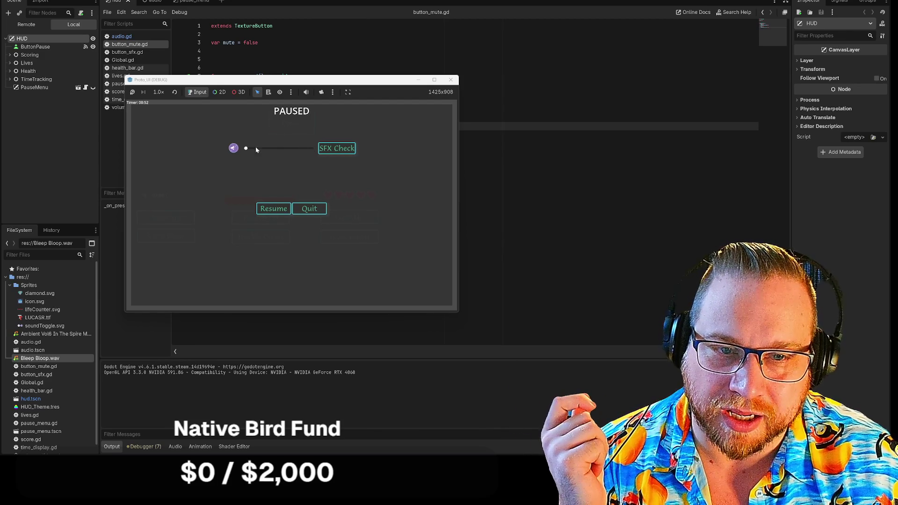
pyautogui.moveTo(247, 151); pyautogui.dragTo(312, 149)
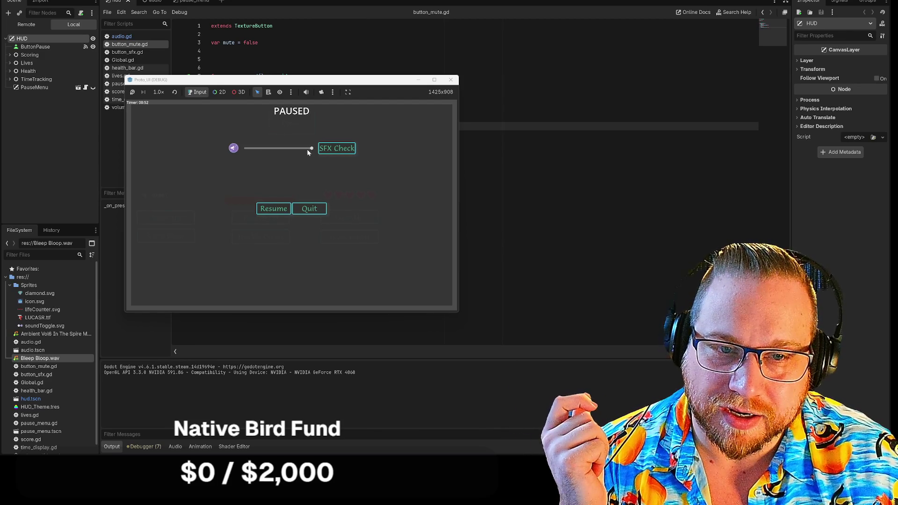
pyautogui.click(234, 149)
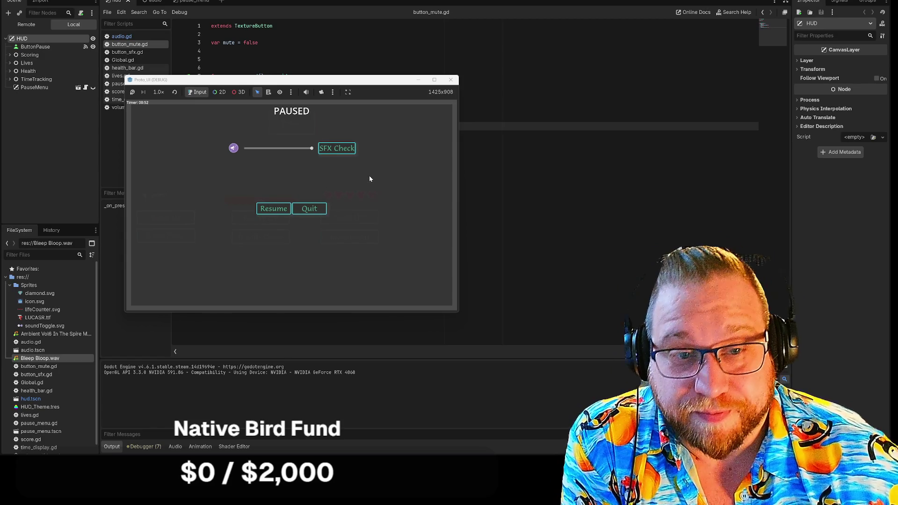
pyautogui.click(275, 208)
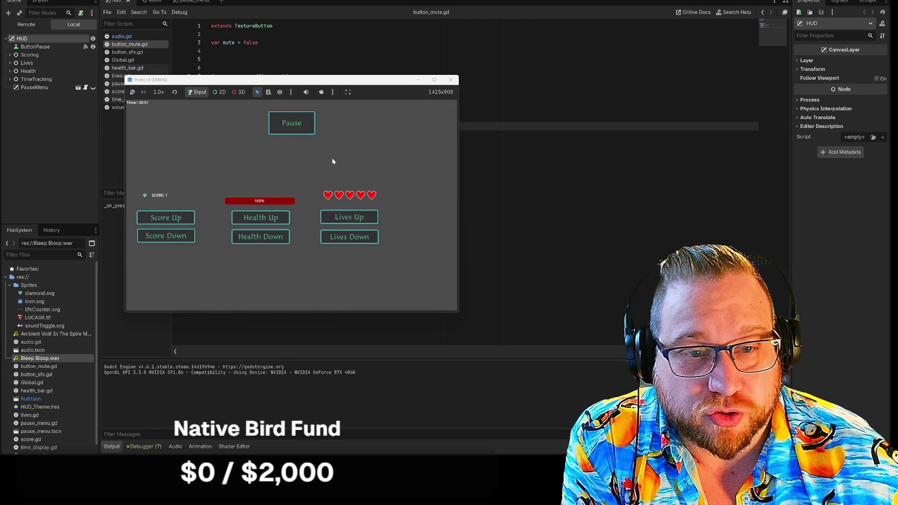
# - Close the running game and collapse the pause_menu scene's container branches in the Scene dock
pyautogui.click(450, 80)
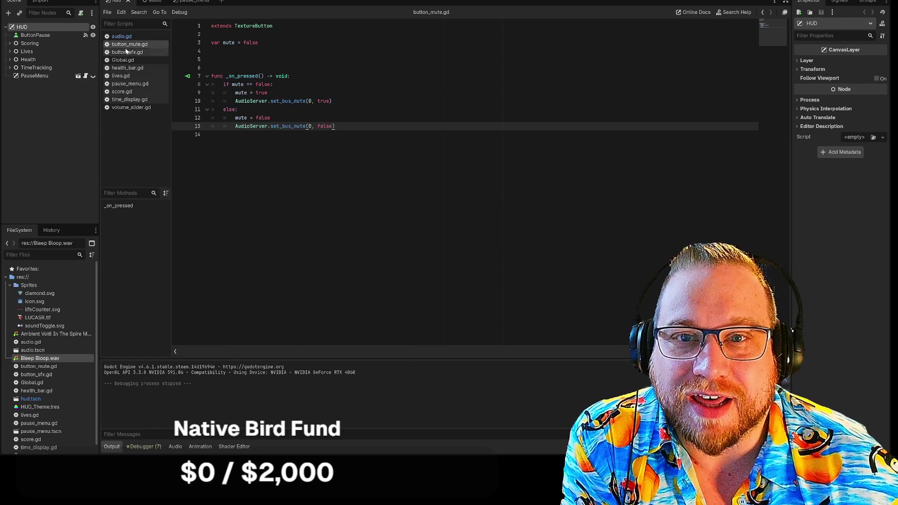
pyautogui.click(163, 2)
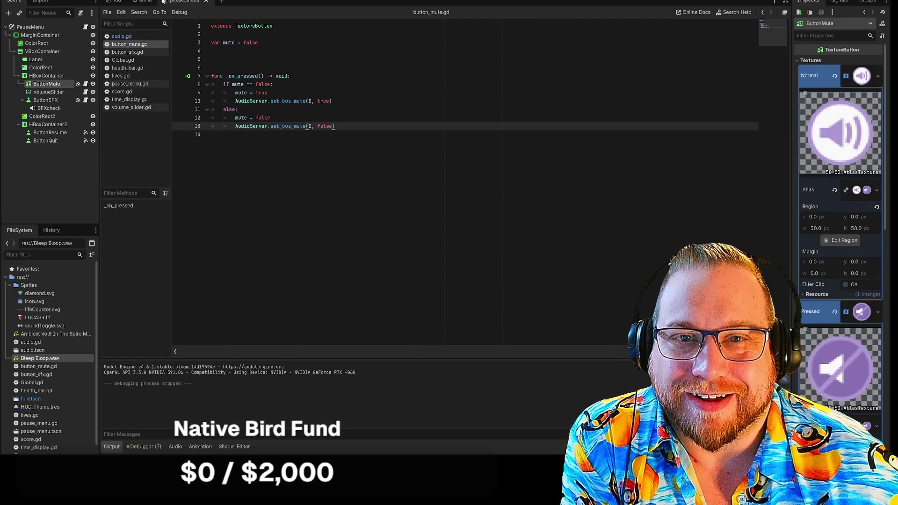
pyautogui.click(17, 76)
pyautogui.click(14, 51)
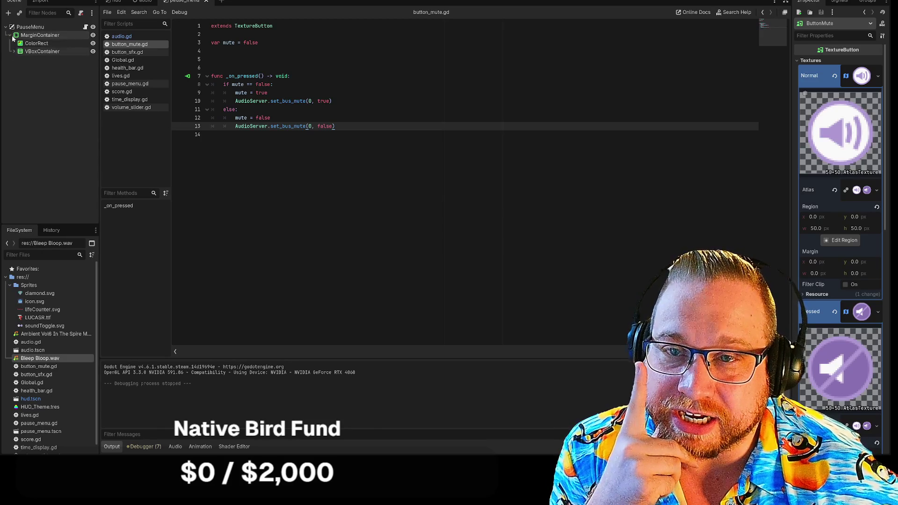
pyautogui.click(10, 35)
# - Move the audio scene tab after pause_menu, then return to the hud scene
pyautogui.click(138, 3)
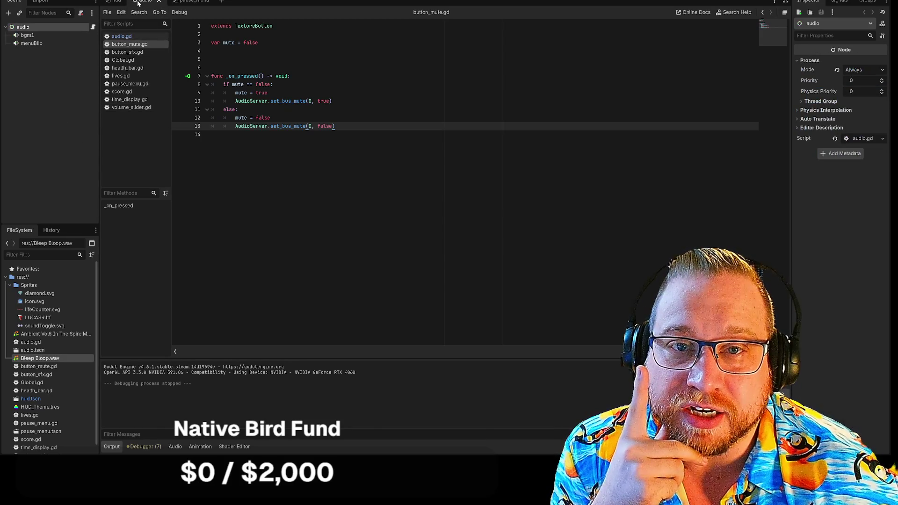
pyautogui.moveTo(139, 3); pyautogui.dragTo(212, 4)
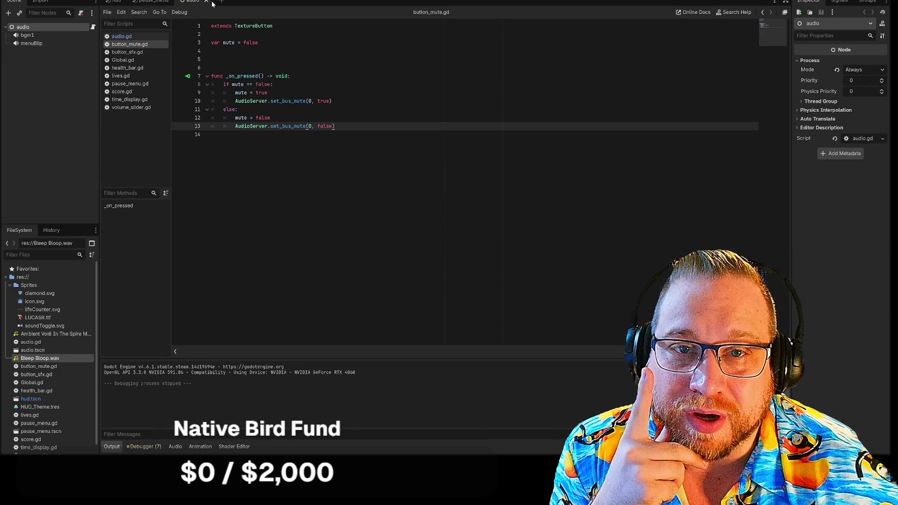
pyautogui.click(153, 2)
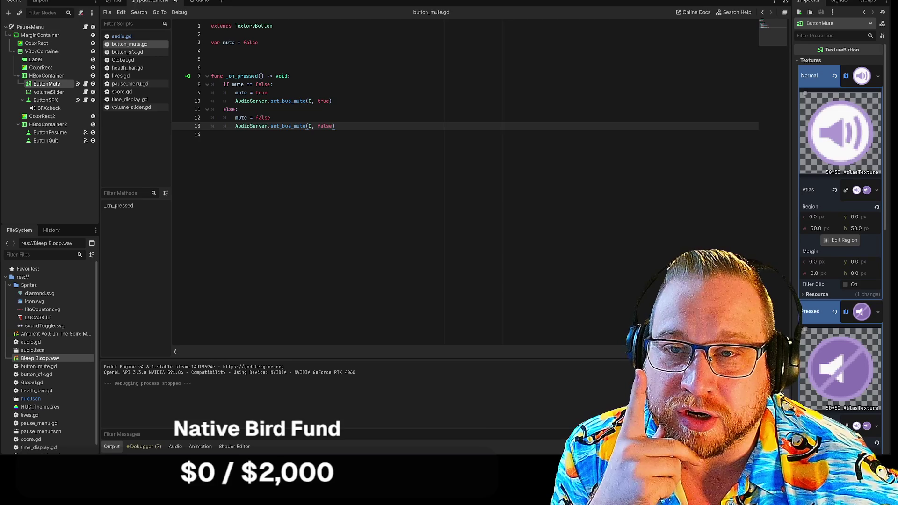
pyautogui.click(115, 2)
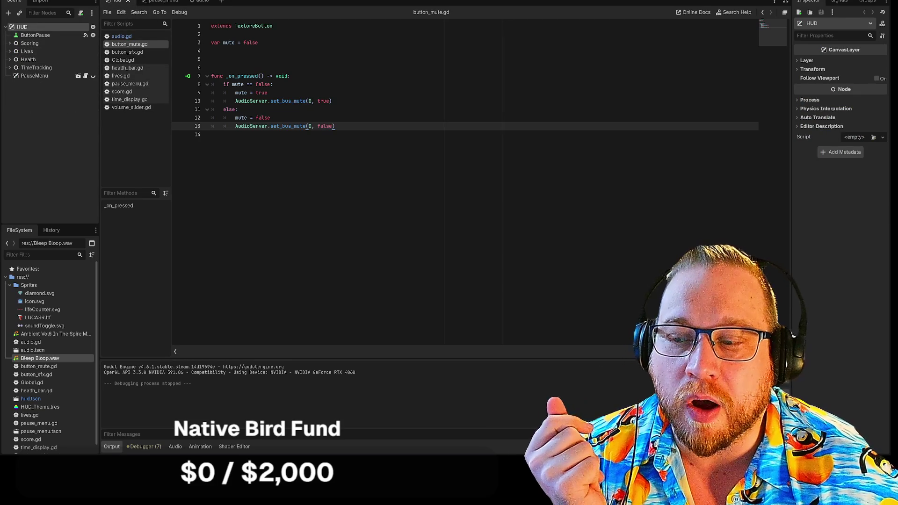
# - Check the autoloaded globals in Project Settings, then open the Global.gd script
pyautogui.click(61, 1)
pyautogui.click(60, 1)
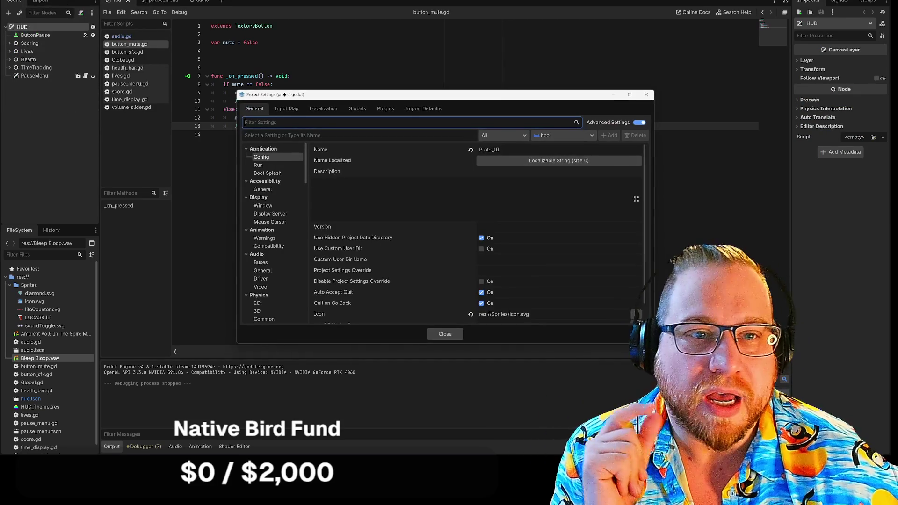
pyautogui.moveTo(505, 98); pyautogui.dragTo(461, 37)
pyautogui.click(314, 46)
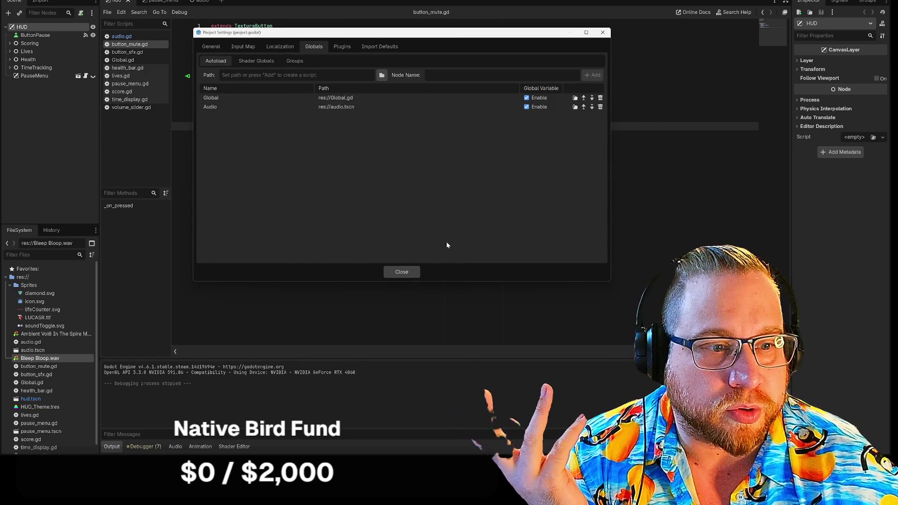
pyautogui.click(402, 272)
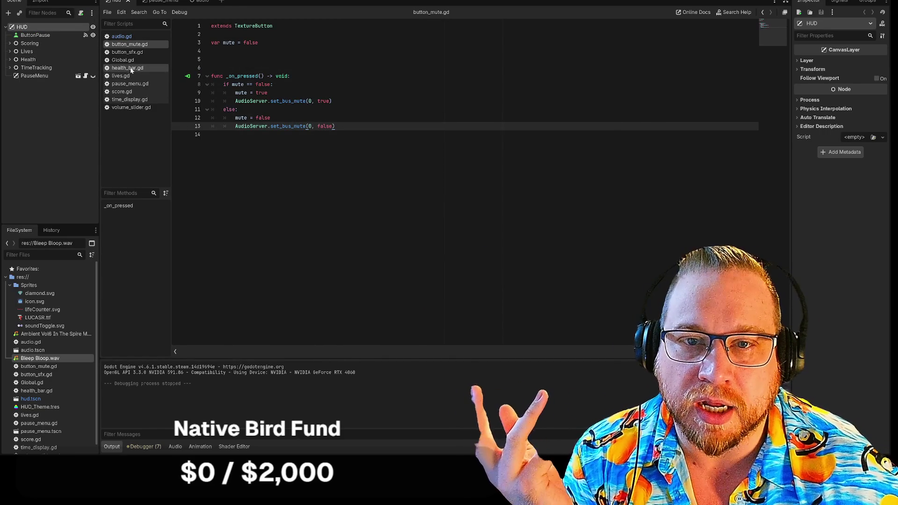
pyautogui.click(123, 60)
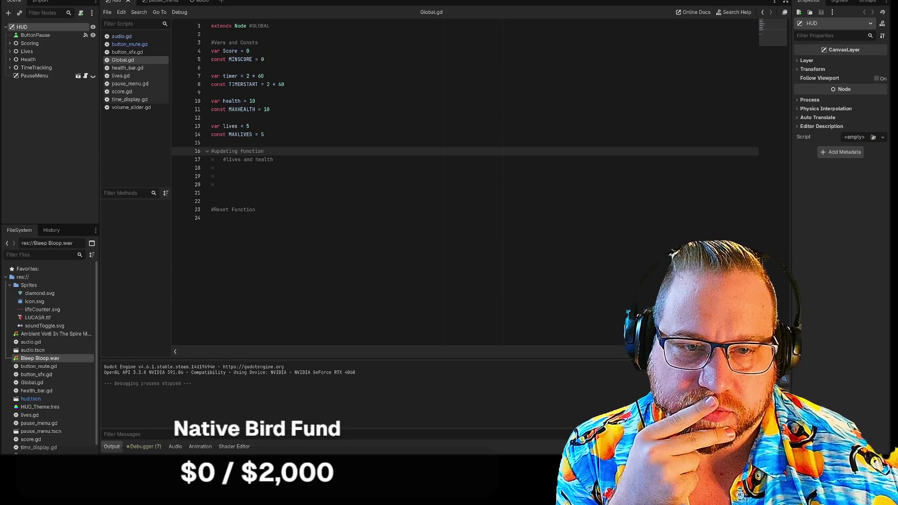
# - Remove the extra blank lines, leaving exactly one above #Reset Function in Global.gd
pyautogui.moveTo(212, 210); pyautogui.dragTo(211, 151)
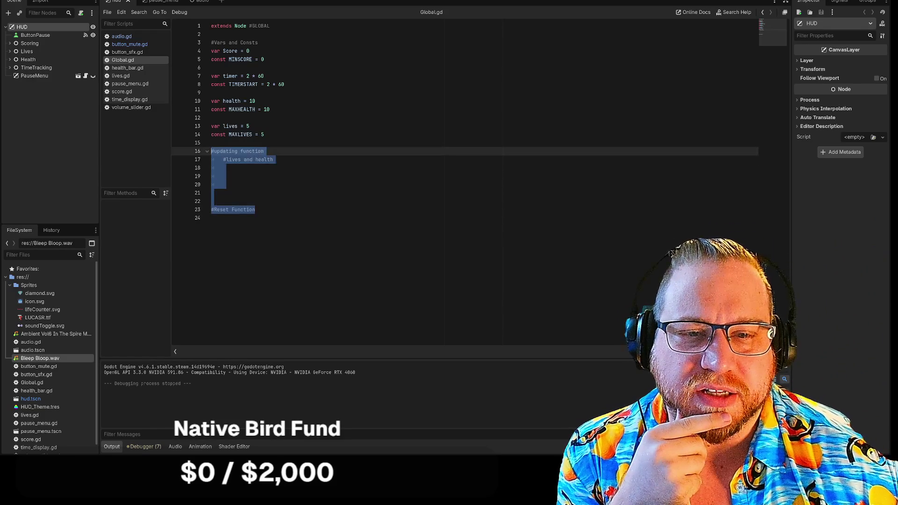
pyautogui.click(211, 218)
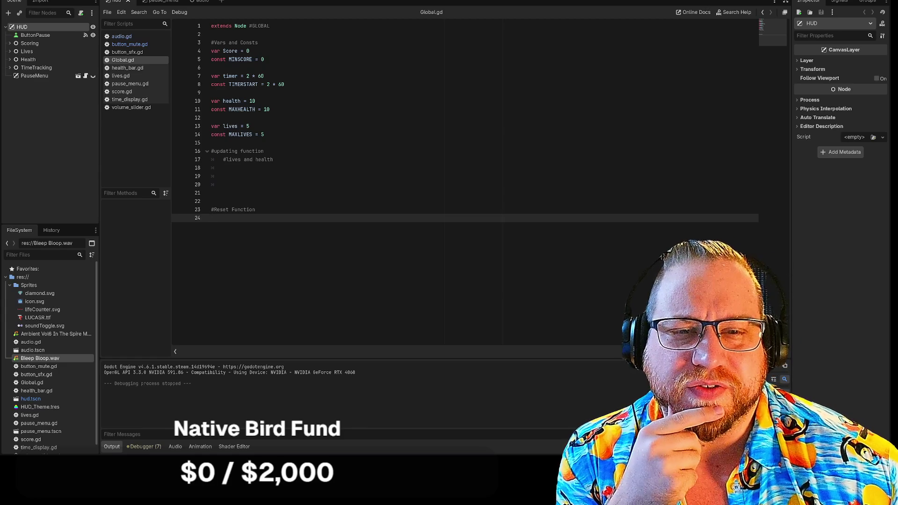
pyautogui.click(212, 193)
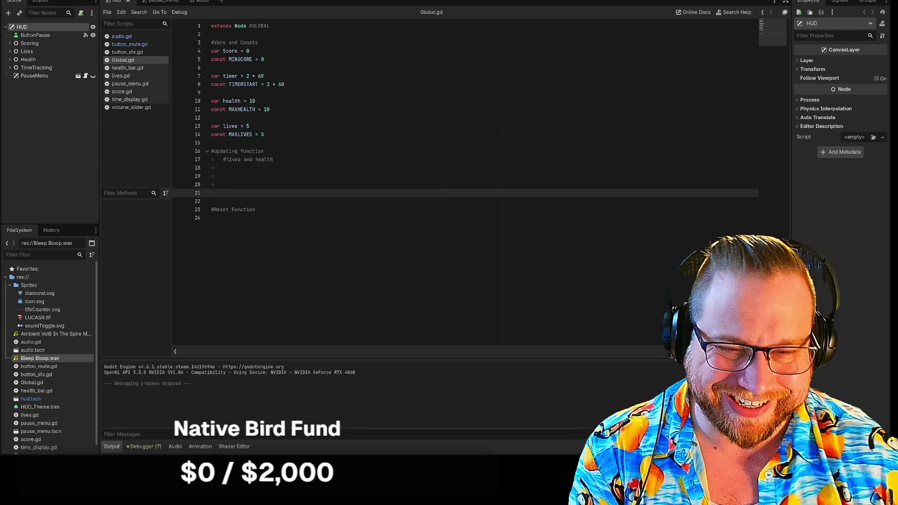
pyautogui.press('BackSpace')
pyautogui.press('BackSpace')
pyautogui.press('BackSpace')
pyautogui.press('BackSpace')
pyautogui.press('Delete')
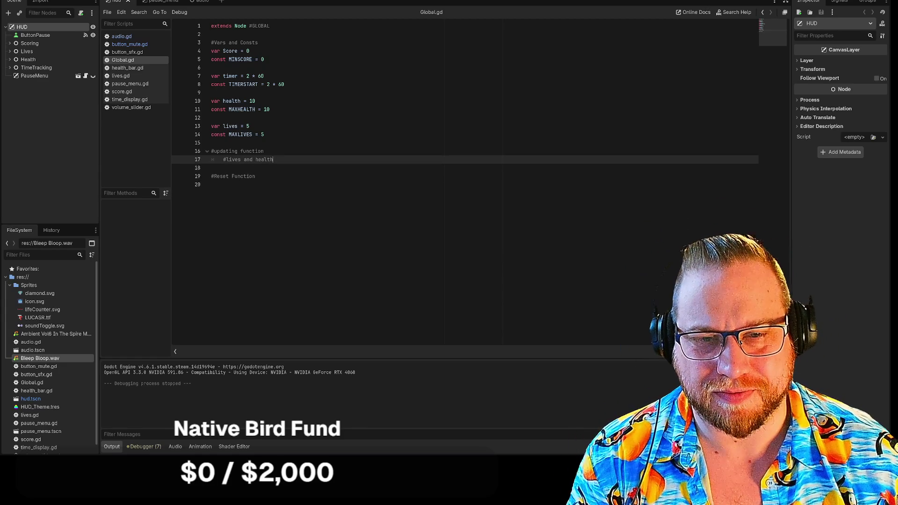
pyautogui.press('Delete')
pyautogui.press('Down')
pyautogui.press('Up')
pyautogui.press('Up')
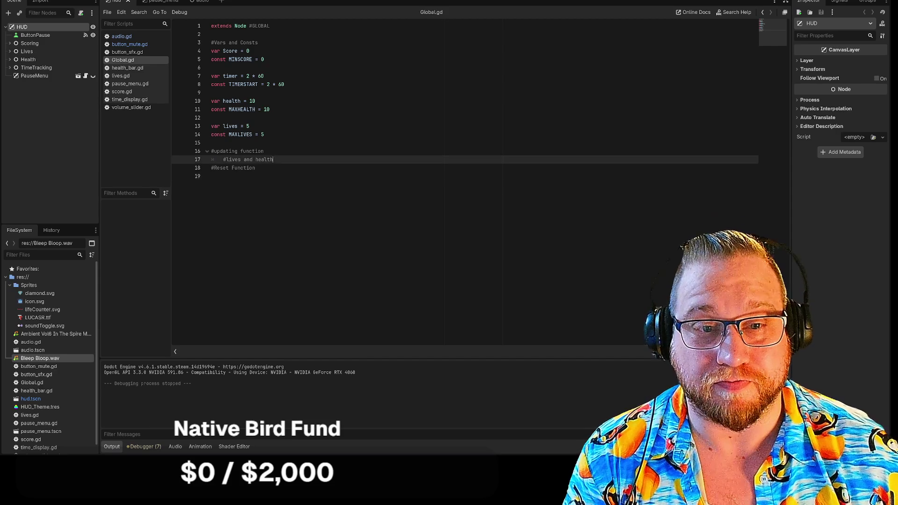
pyautogui.press('Return')
pyautogui.press('Down')
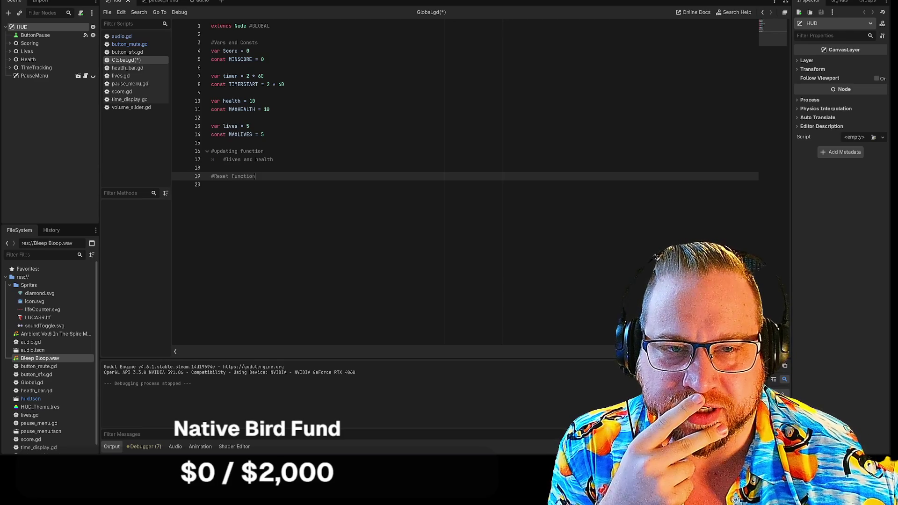
# - Review the score, timer, health and lives declarations, then save and run the game with F5
pyautogui.tripleClick(238, 76)
pyautogui.moveTo(211, 101); pyautogui.dragTo(269, 109)
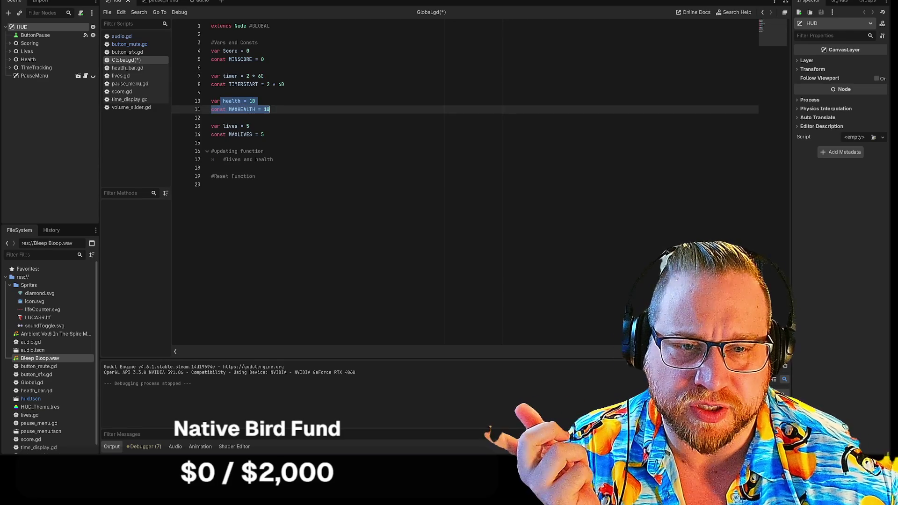
pyautogui.moveTo(224, 126); pyautogui.dragTo(264, 135)
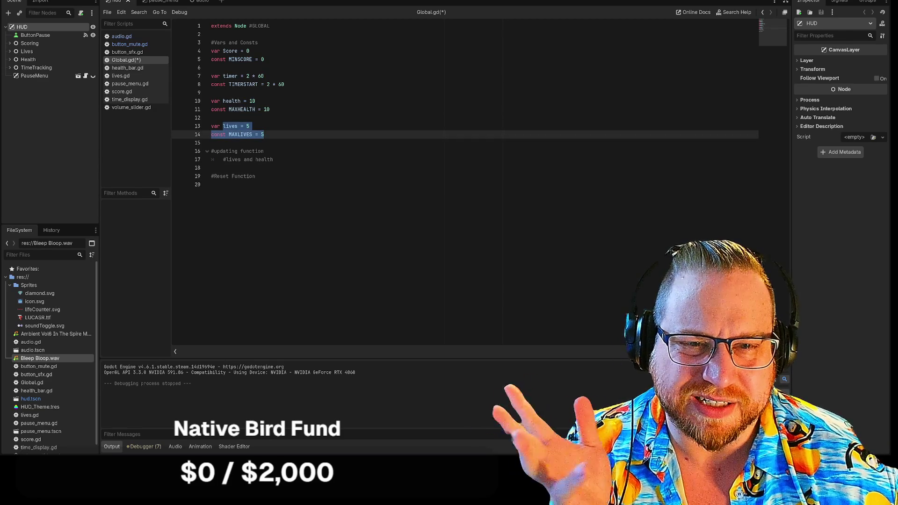
pyautogui.click(265, 134)
pyautogui.doubleClick(230, 51)
pyautogui.click(267, 59)
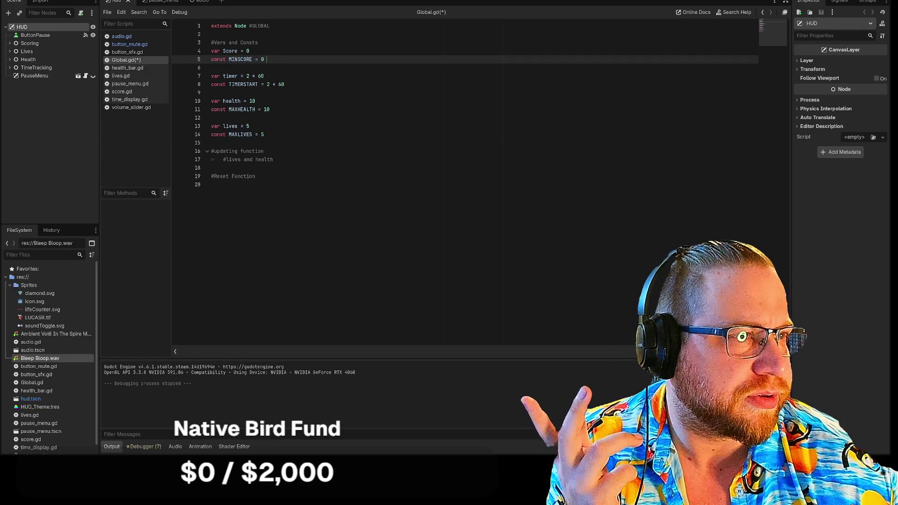
pyautogui.press('F5')
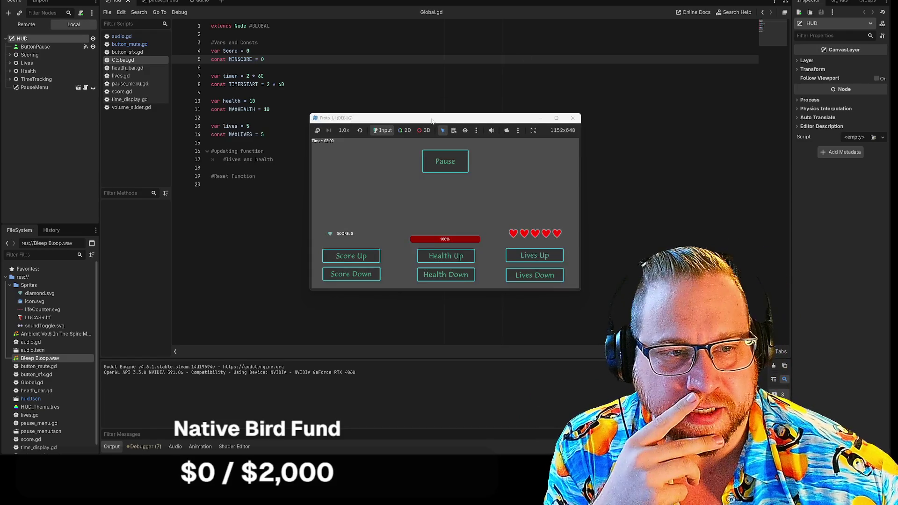
# - In the running game, lower the player's health once, then raise it three times
pyautogui.moveTo(432, 121); pyautogui.dragTo(218, 13)
pyautogui.click(253, 168)
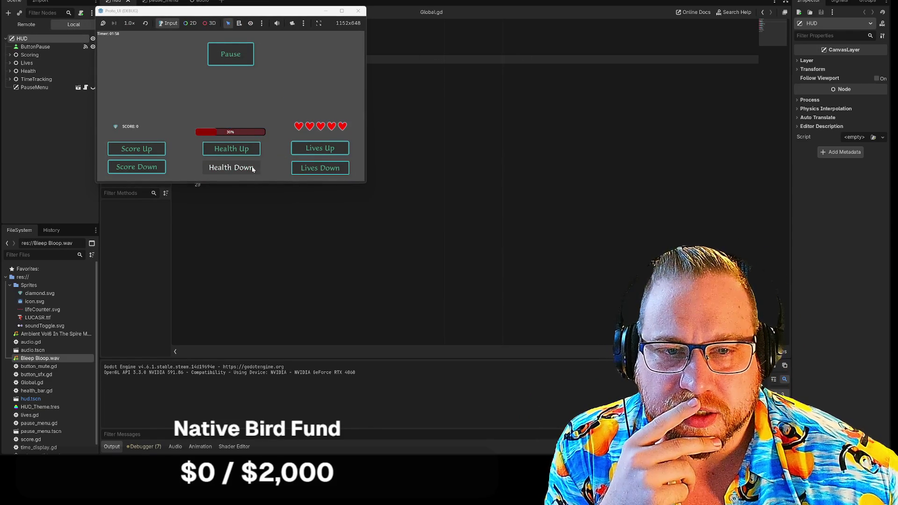
pyautogui.click(237, 149)
pyautogui.click(237, 149)
pyautogui.click(238, 148)
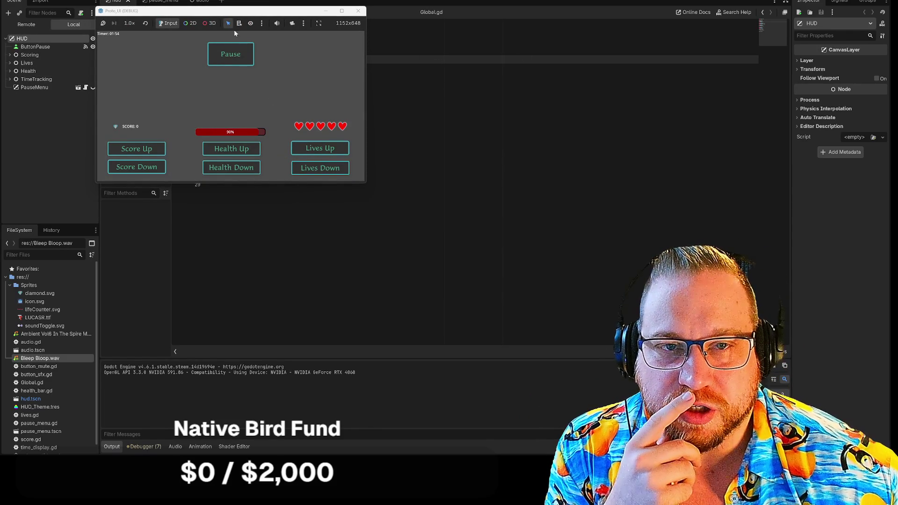
# - Lower health one more step, stop the game with F8, and expand the HUD's Health node
pyautogui.moveTo(234, 30)
pyautogui.mouseDown()
pyautogui.moveTo(452, 16)
pyautogui.moveTo(441, 13)
pyautogui.mouseUp()
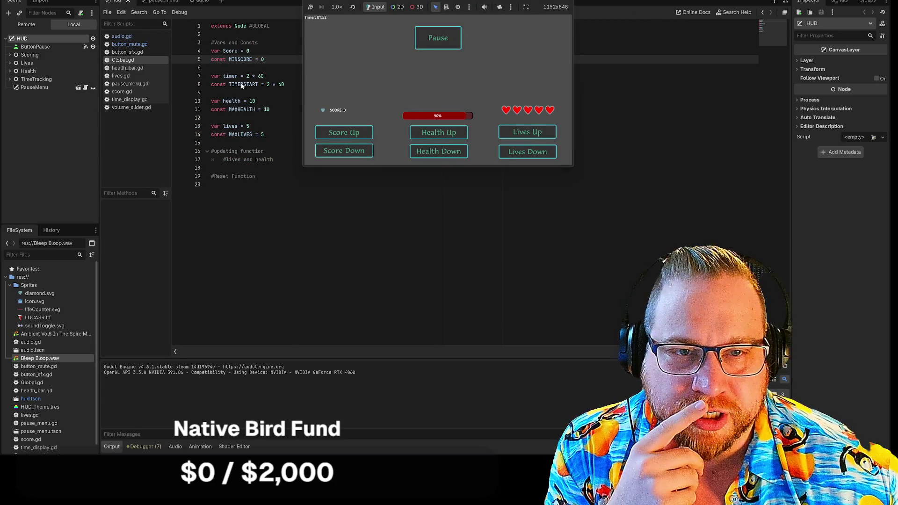
pyautogui.click(444, 152)
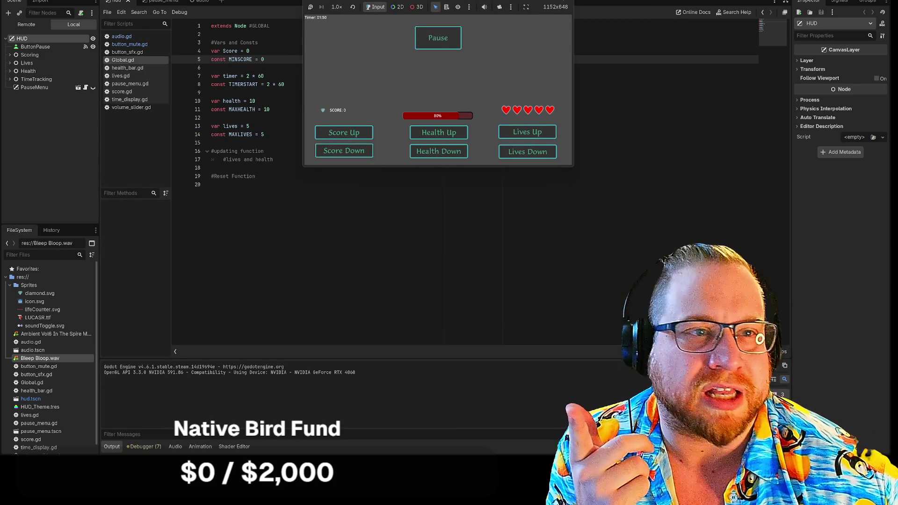
pyautogui.press('F8')
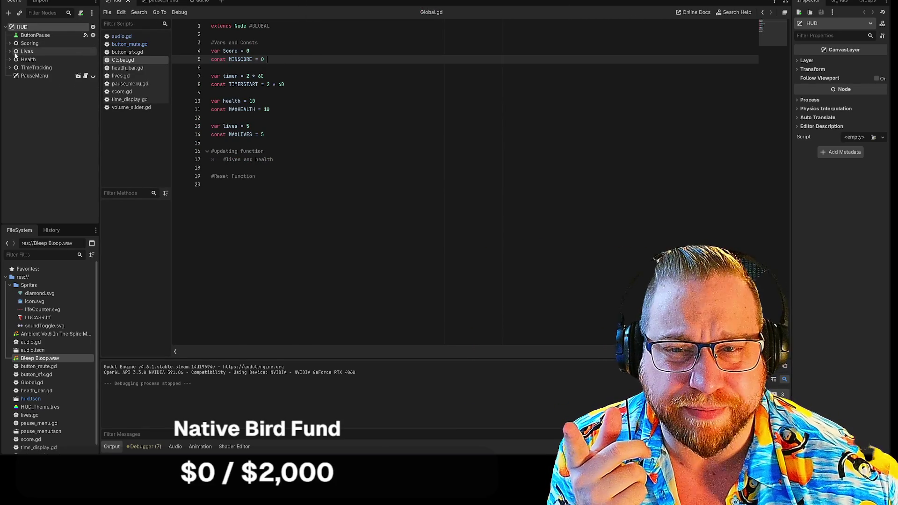
pyautogui.click(9, 60)
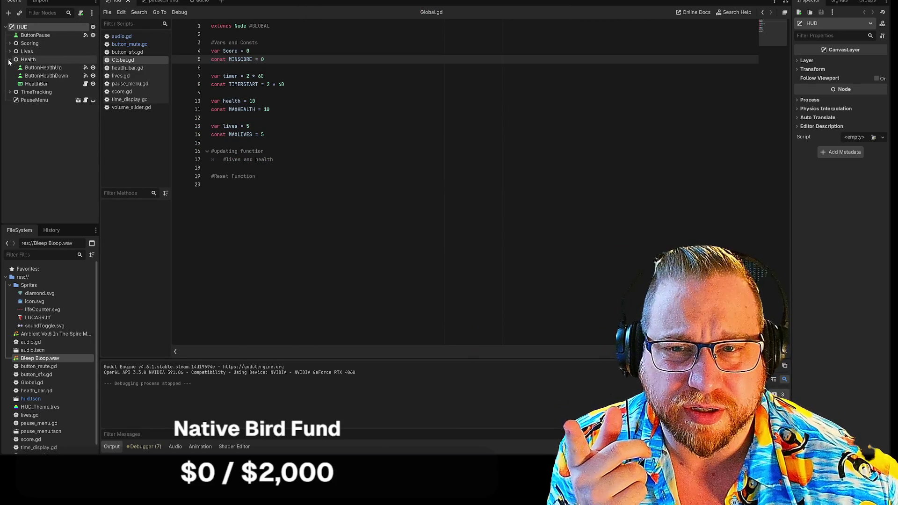
pyautogui.click(86, 84)
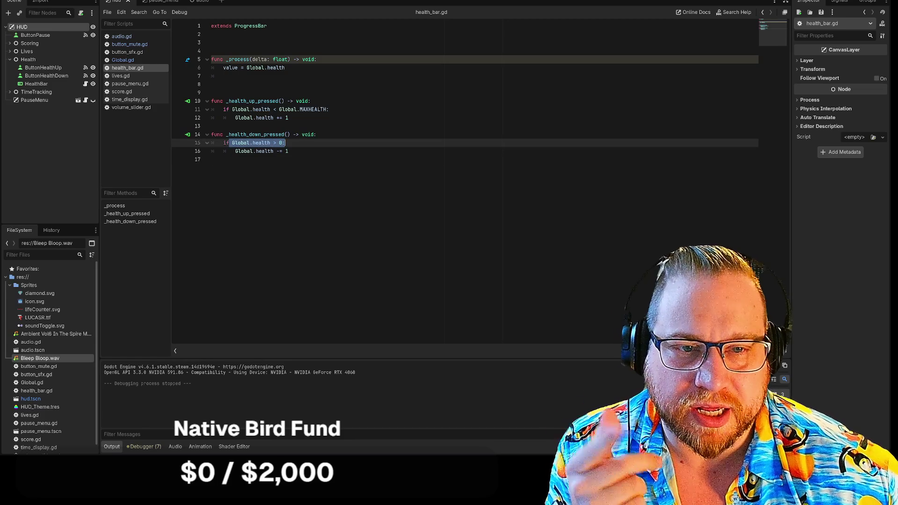
pyautogui.moveTo(235, 151); pyautogui.dragTo(289, 151)
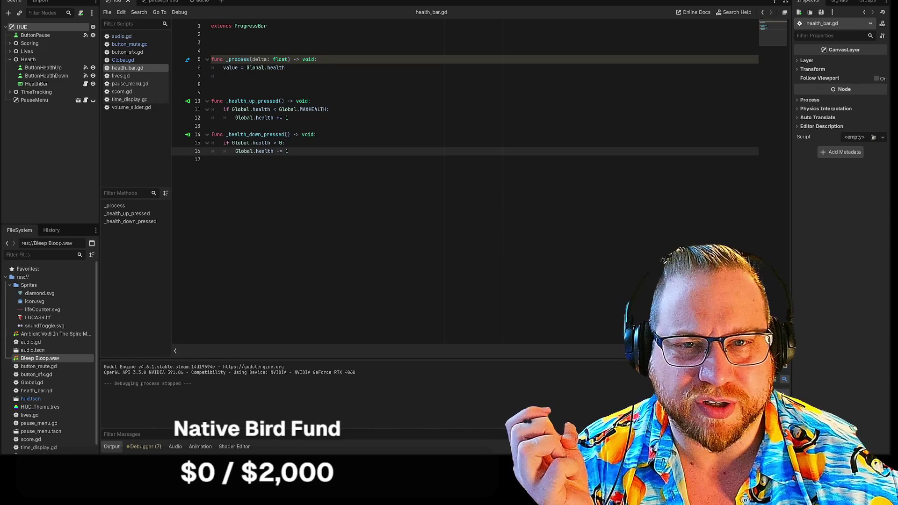
pyautogui.click(107, 12)
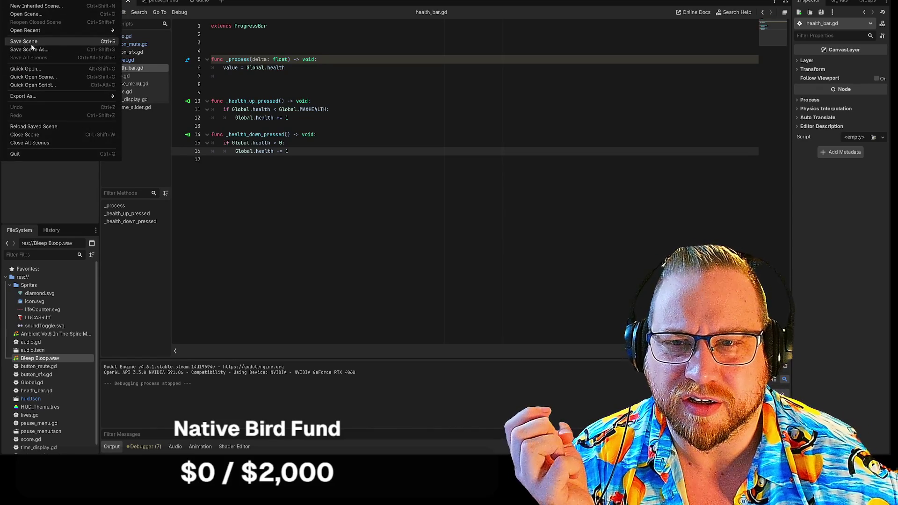
# - Dismiss the unused options menu and quit the UI prototype project to the Project List
pyautogui.click(176, 53)
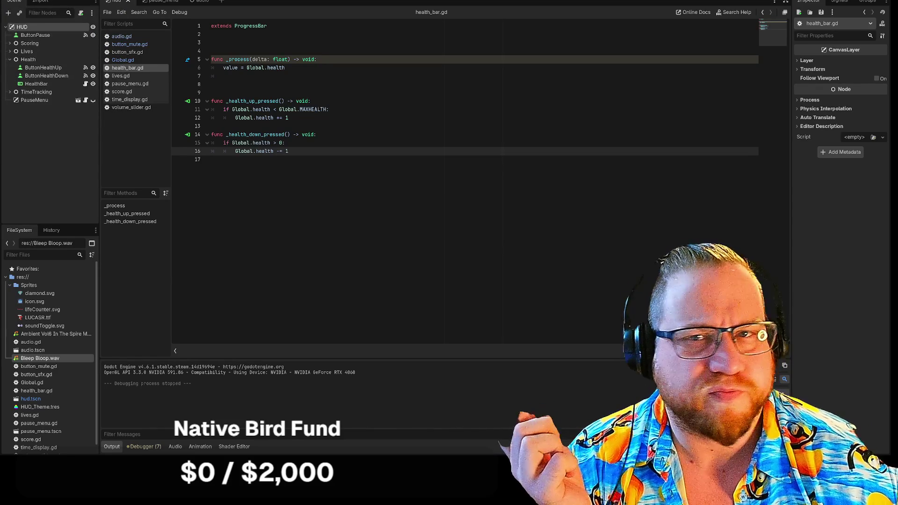
pyautogui.click(37, 1)
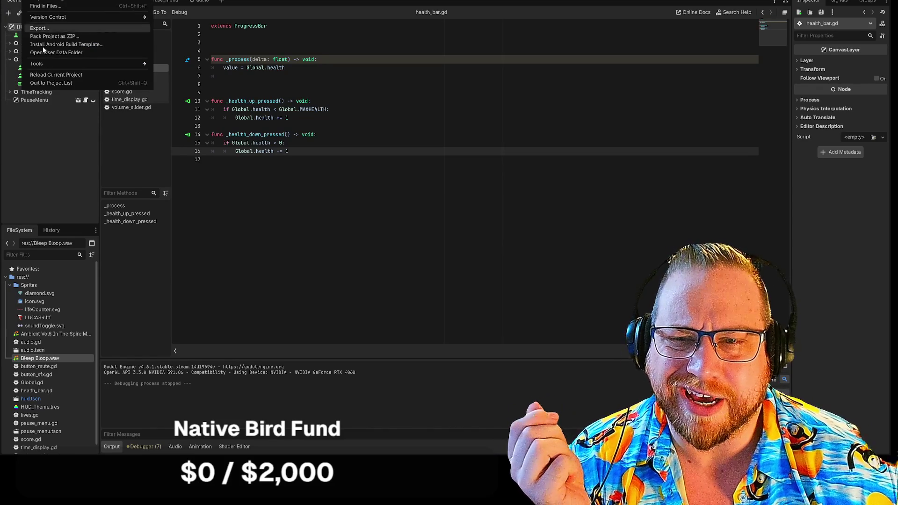
pyautogui.click(55, 83)
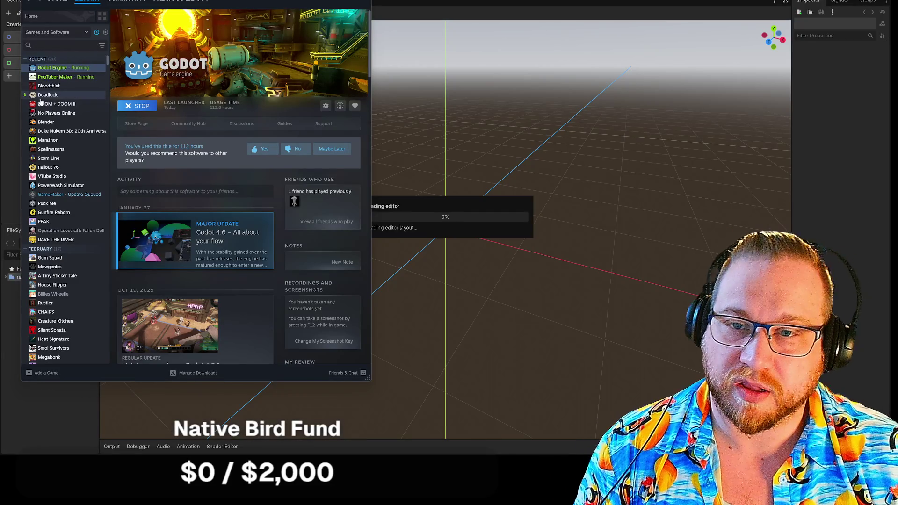
# - Select DOOM + DOOM II in the Steam library and launch the standard version
pyautogui.click(45, 105)
pyautogui.click(140, 106)
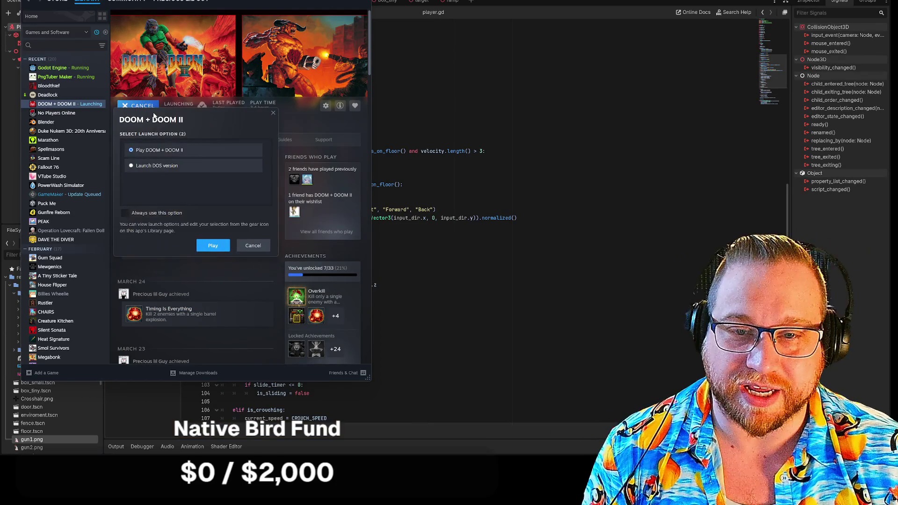
pyautogui.click(219, 245)
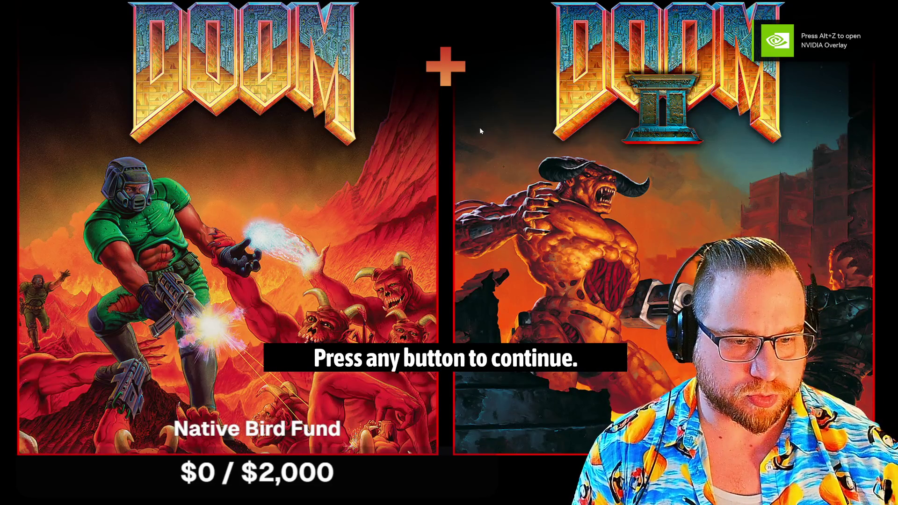
# - Start a new original DOOM game in The Shores Of Hell episode at a chosen skill level
pyautogui.click(481, 132)
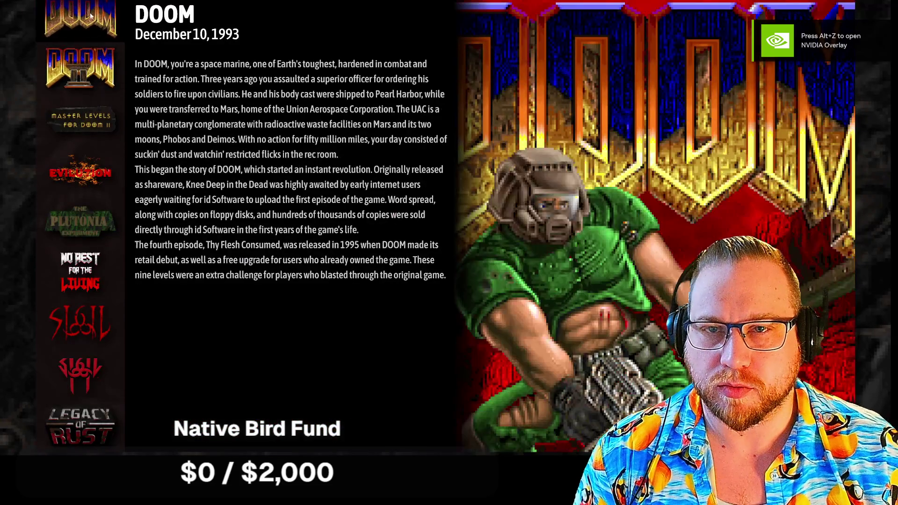
pyautogui.click(92, 15)
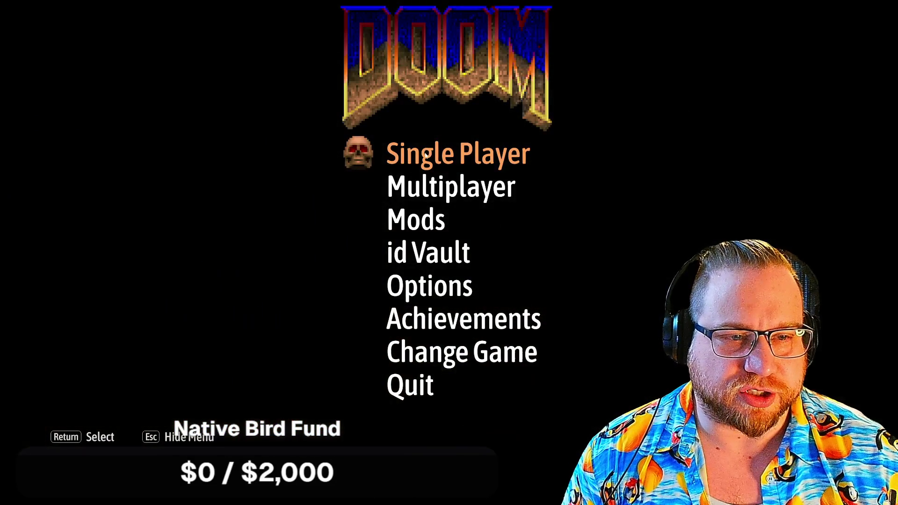
pyautogui.press('Return')
pyautogui.press('Return')
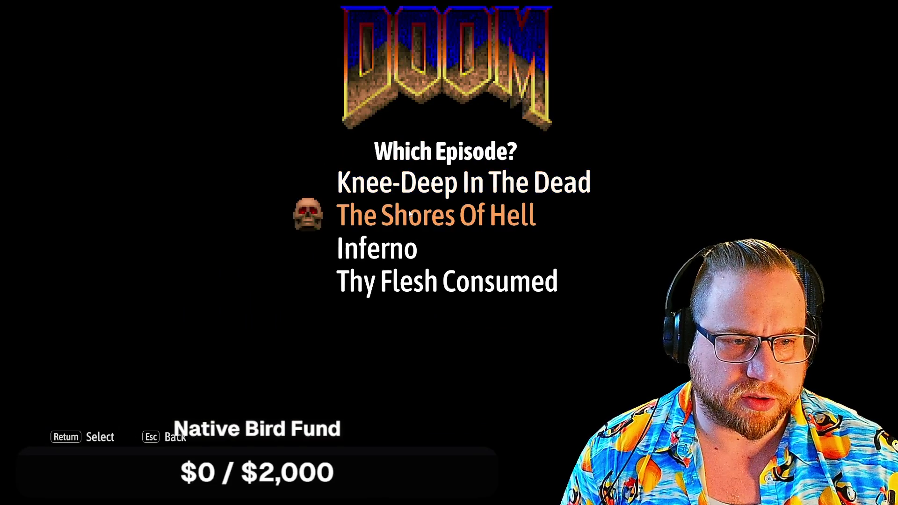
pyautogui.click(410, 213)
pyautogui.click(399, 229)
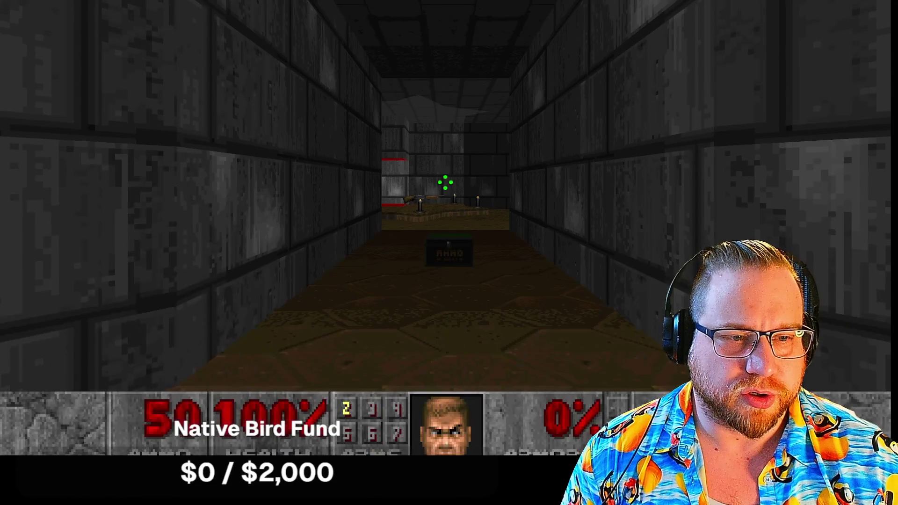
# - Grab the shotgun and ammo, shoot the zombieman, and head past the red pillars into the lit room
pyautogui.press('Up')
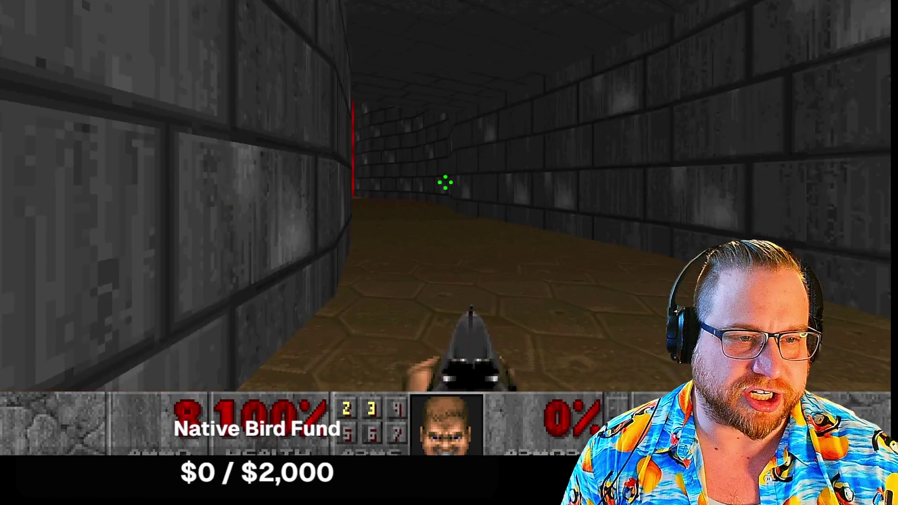
pyautogui.press('Up')
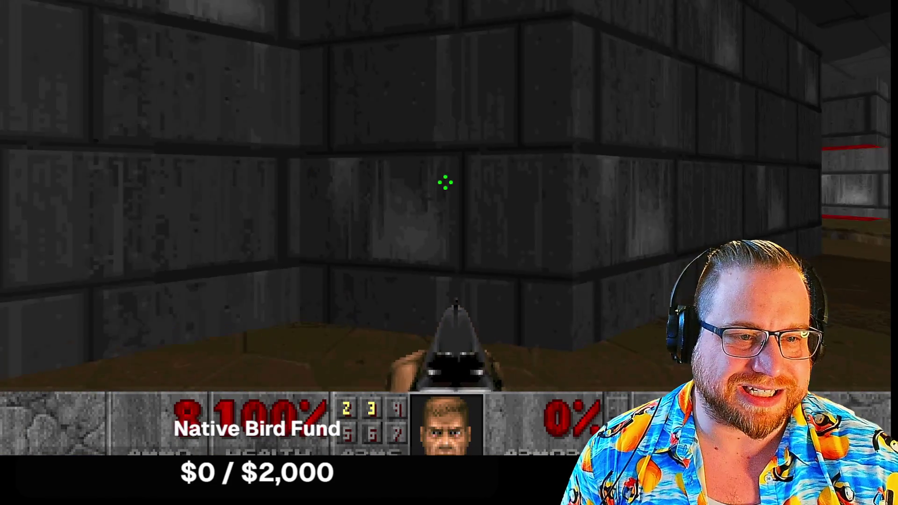
pyautogui.press('Right')
pyautogui.press('Up')
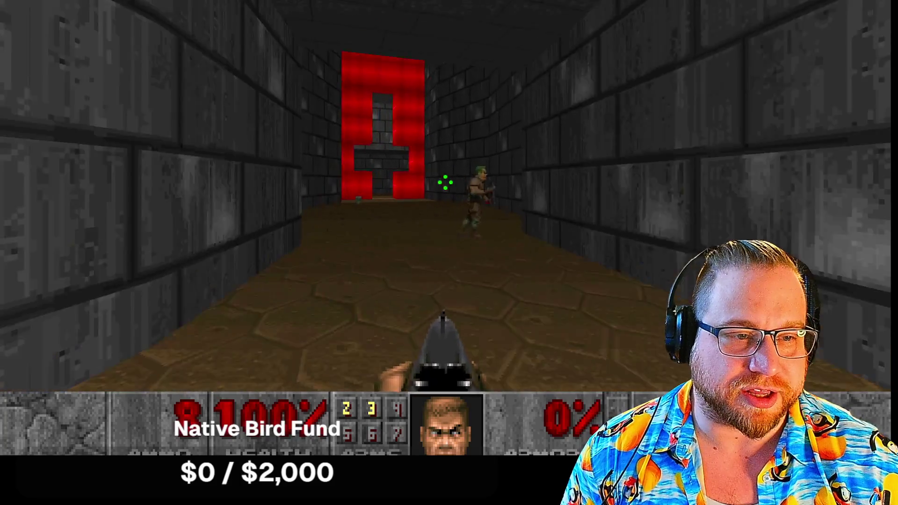
pyautogui.press('ctrl')
pyautogui.press('Left')
pyautogui.press('Up')
pyautogui.press('Right')
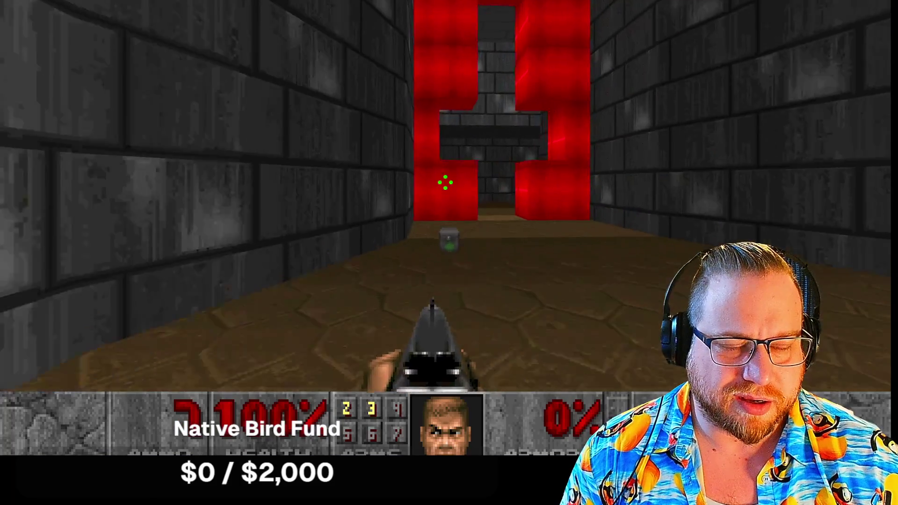
pyautogui.press('Up')
pyautogui.press('Left')
pyautogui.press('Right')
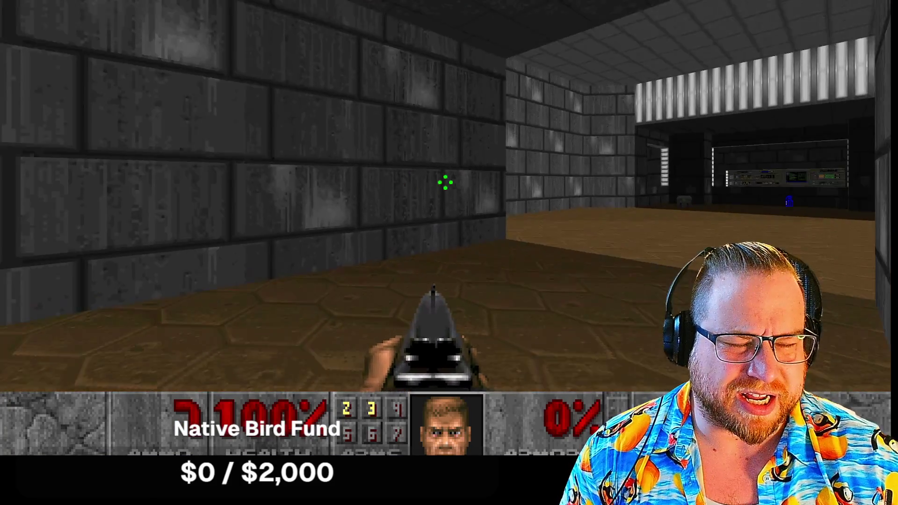
pyautogui.press('Right')
pyautogui.press('Up')
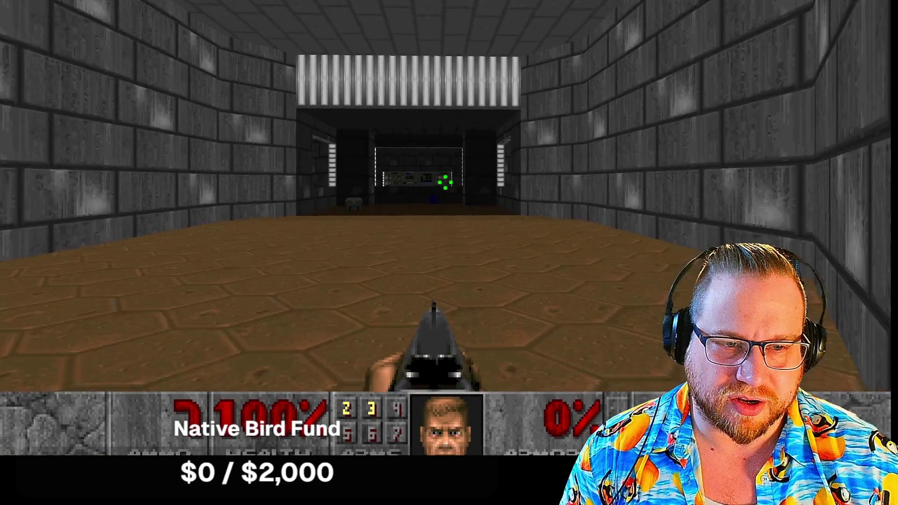
pyautogui.press('Up')
# - Take the blue keycard, return down the long corridor, shoot a zombie, and pick up shells
pyautogui.press('Left')
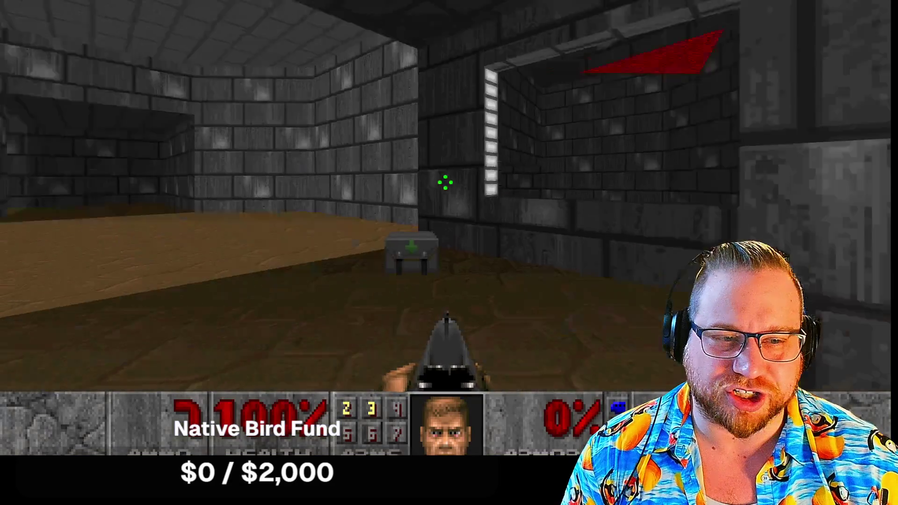
pyautogui.press('Left')
pyautogui.press('Up')
pyautogui.press('Right')
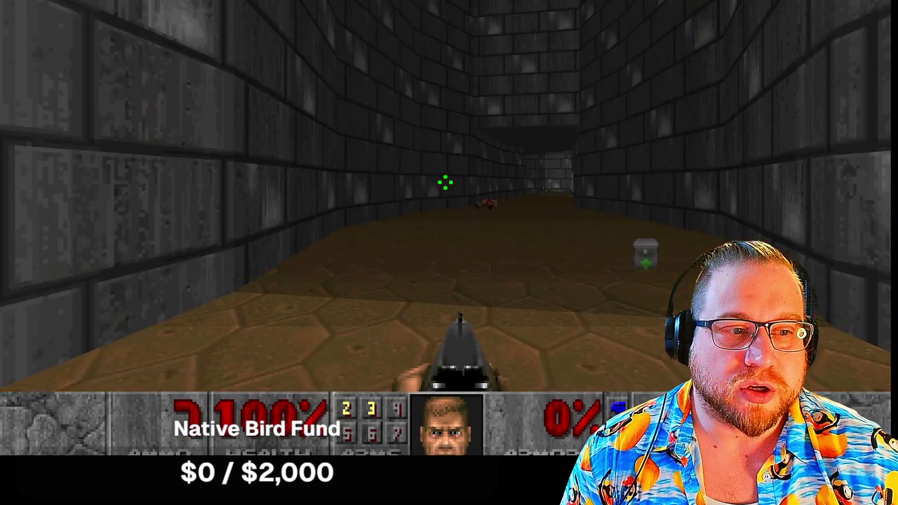
pyautogui.press('Up')
pyautogui.press('Up')
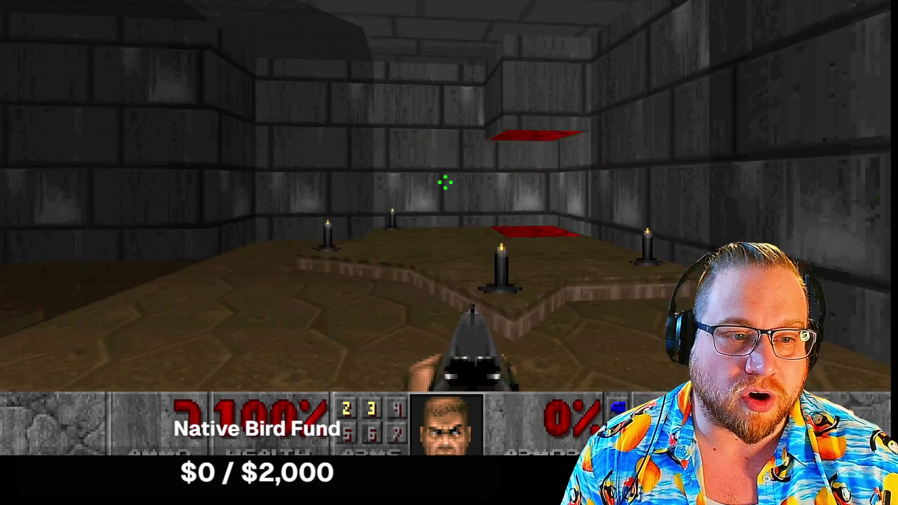
pyautogui.press('ctrl')
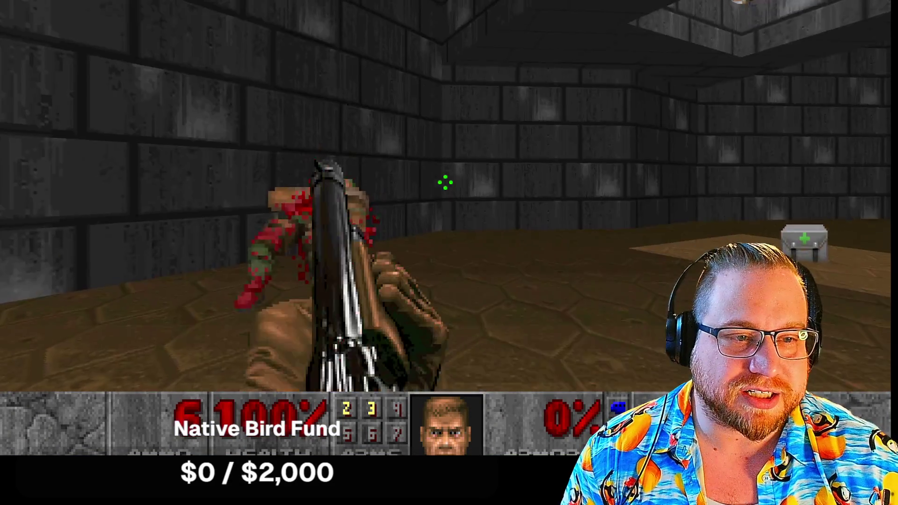
pyautogui.press('Left')
pyautogui.press('Left')
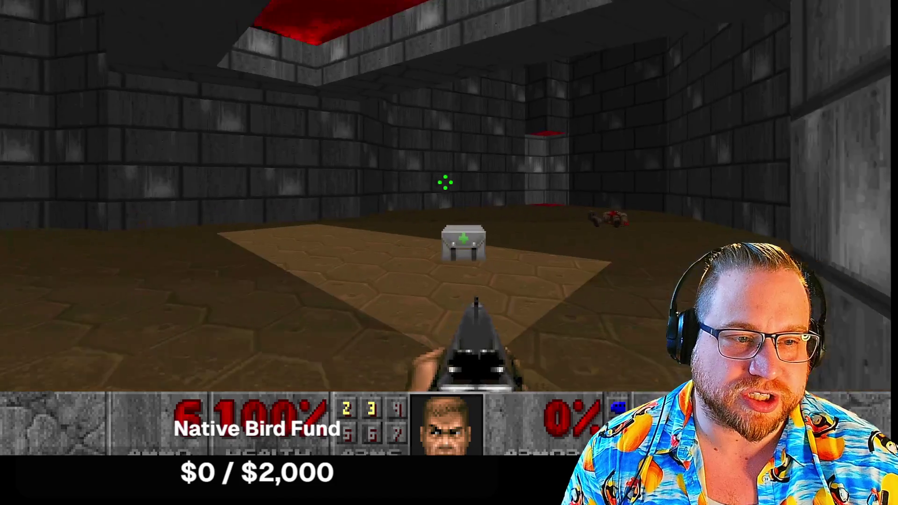
pyautogui.press('Up')
pyautogui.press('Right')
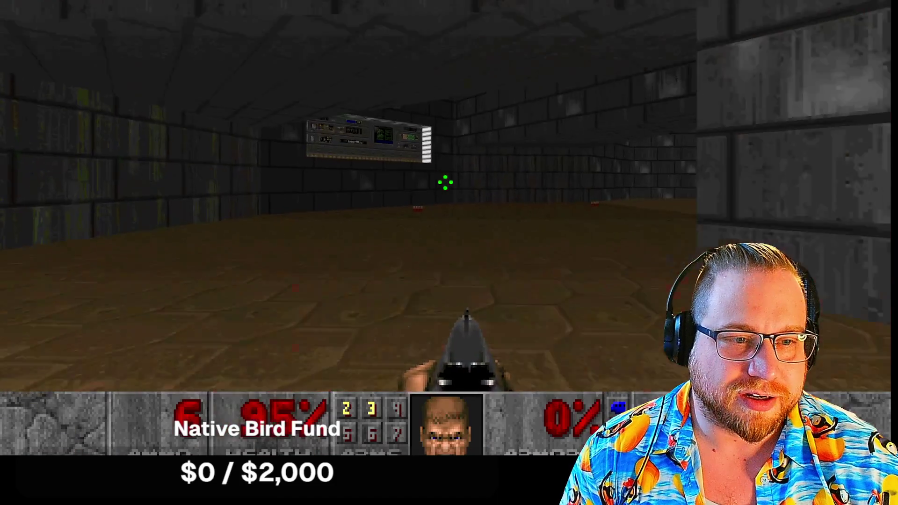
pyautogui.press('Up')
pyautogui.press('Left')
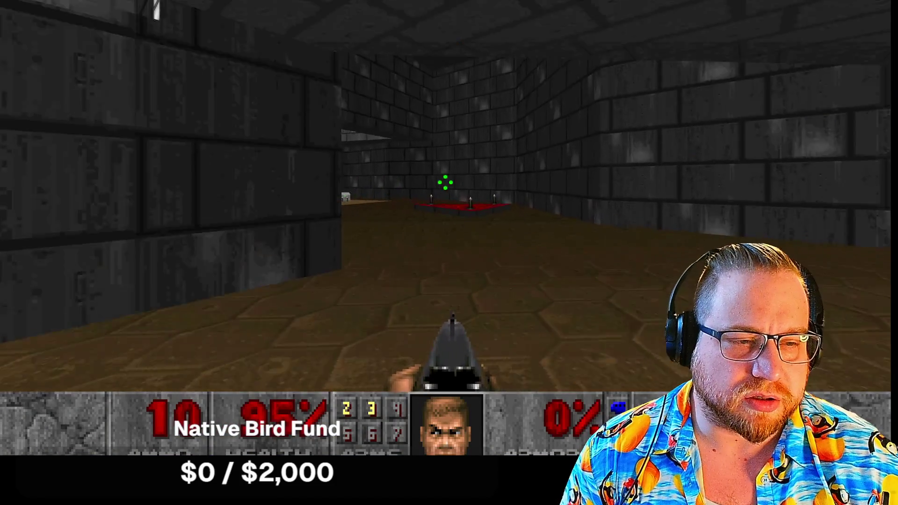
pyautogui.press('Left')
pyautogui.press('Up')
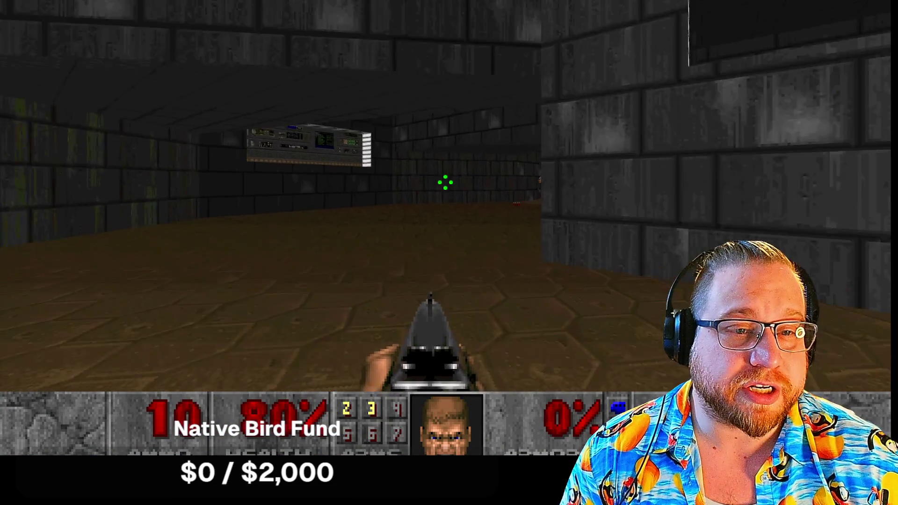
# - Kill the group of enemies and collect the health, ammo, shells and green armor on the crate
pyautogui.press('Left')
pyautogui.press('ctrl')
pyautogui.press('ctrl')
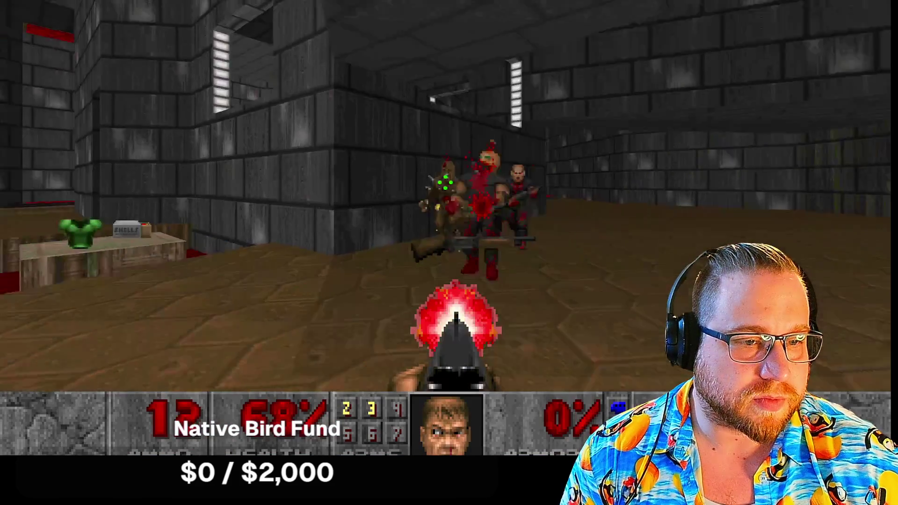
pyautogui.press('ctrl')
pyautogui.press('Right')
pyautogui.press('Up')
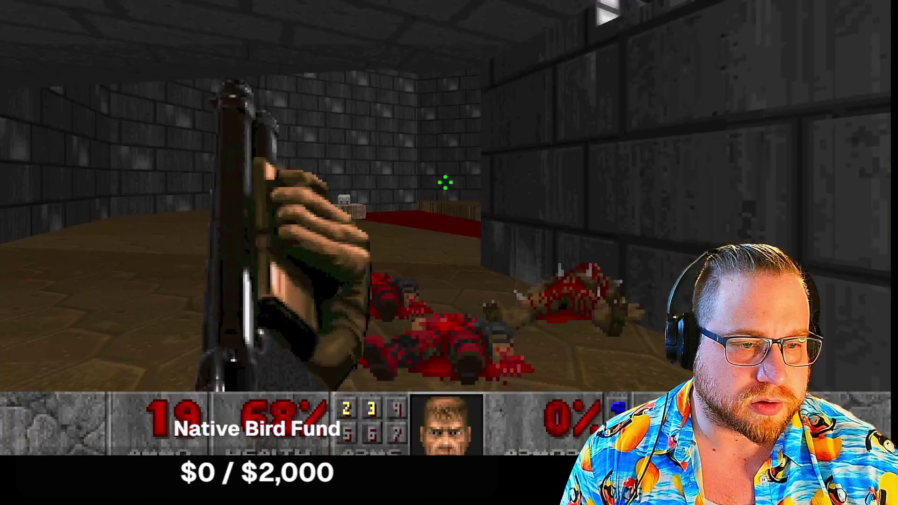
pyautogui.press('Up')
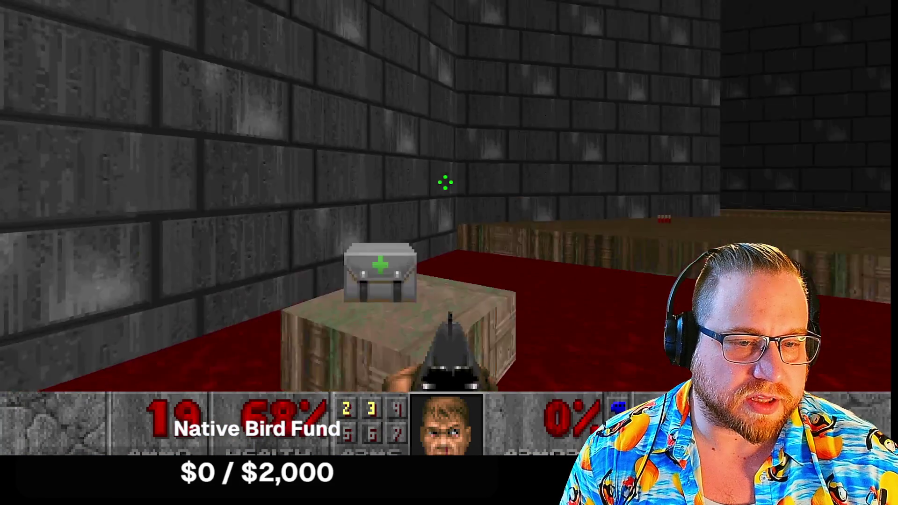
pyautogui.press('Left')
pyautogui.press('Right')
pyautogui.press('Up')
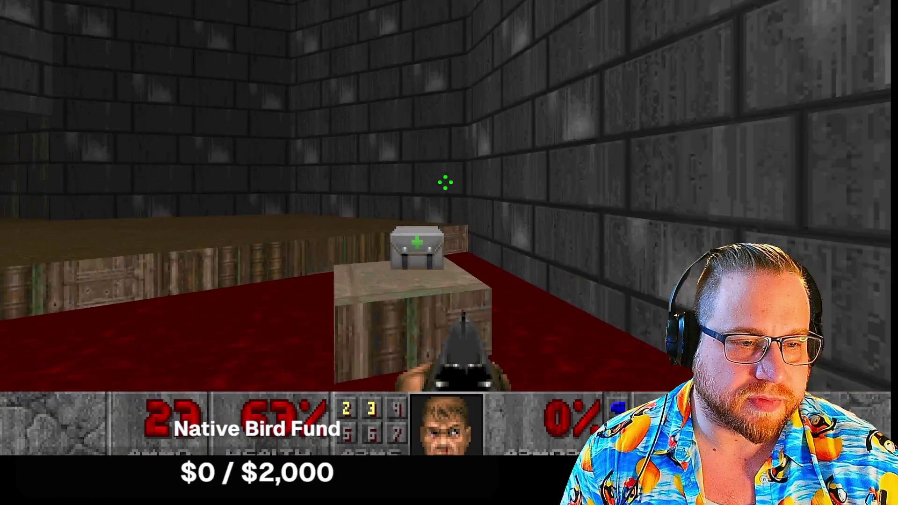
pyautogui.press('Left')
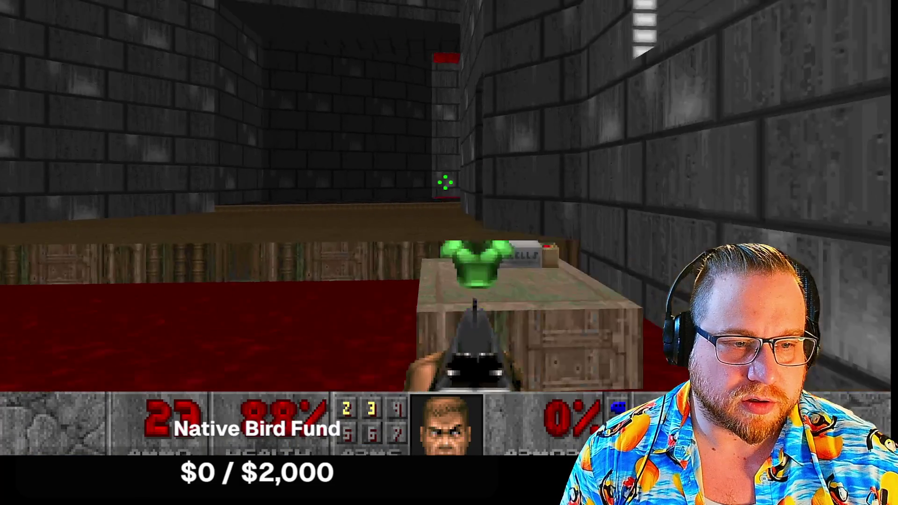
pyautogui.press('Up')
pyautogui.press('Left')
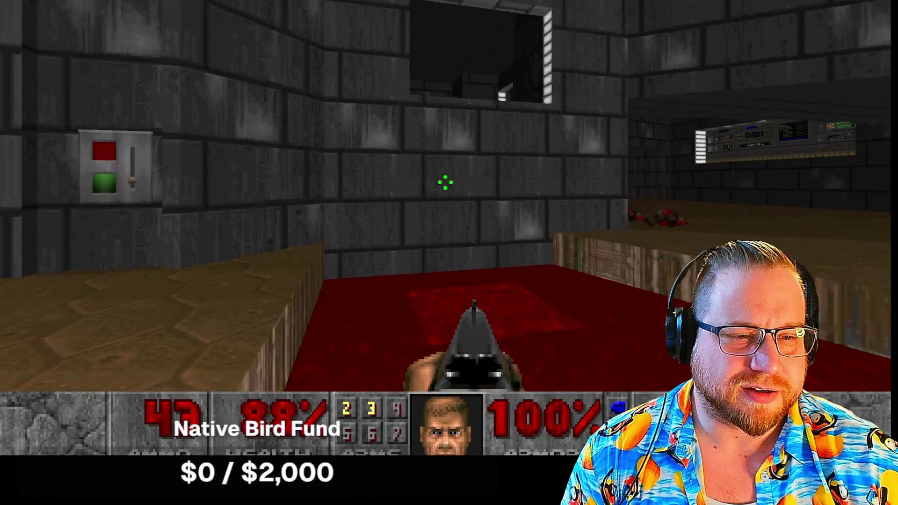
pyautogui.press('Left')
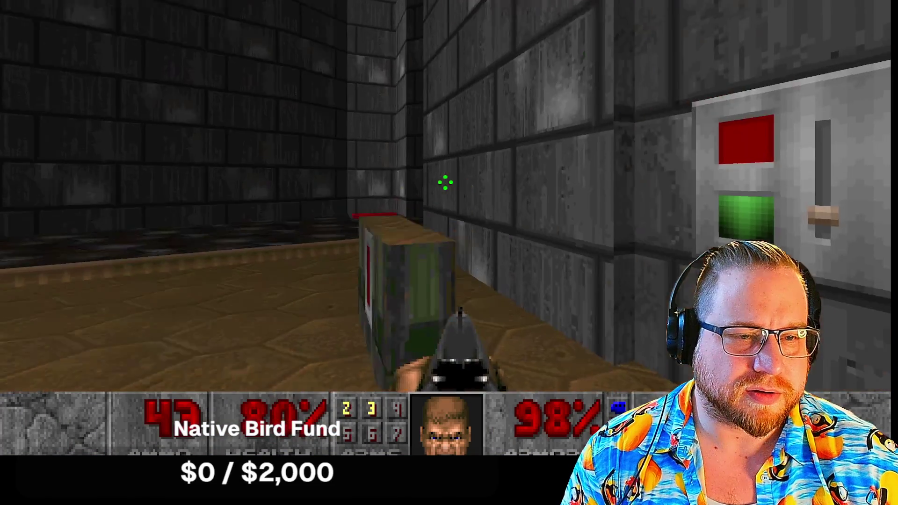
pyautogui.press('Right')
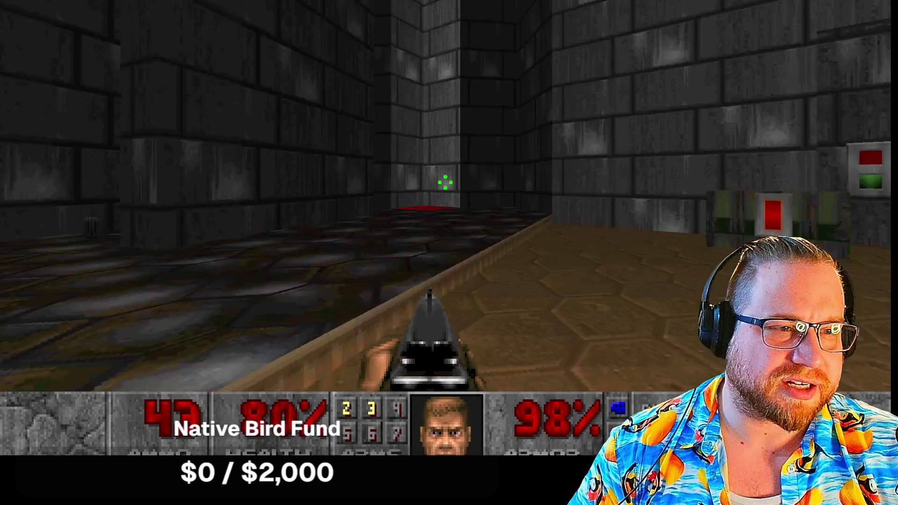
# - Collect the health and armor bonuses down the corridor, then kill a demon and a lost soul
pyautogui.press('Up')
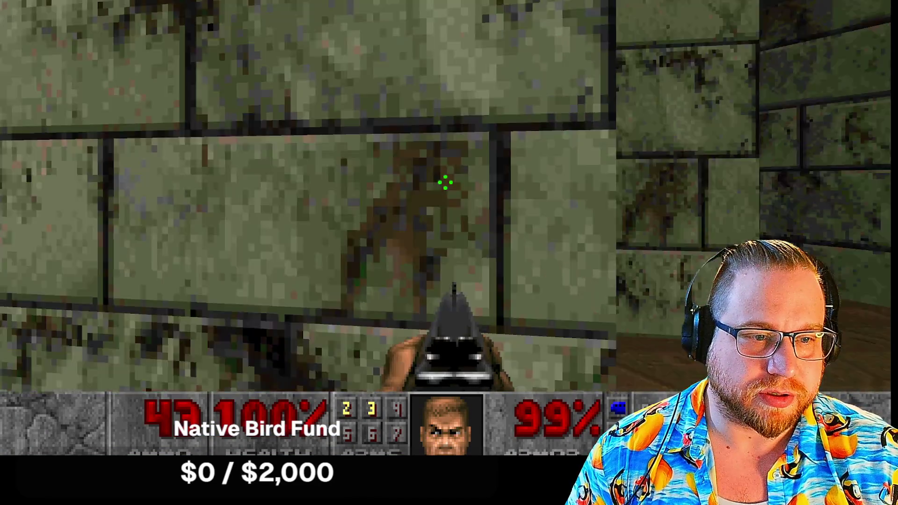
pyautogui.press('w')
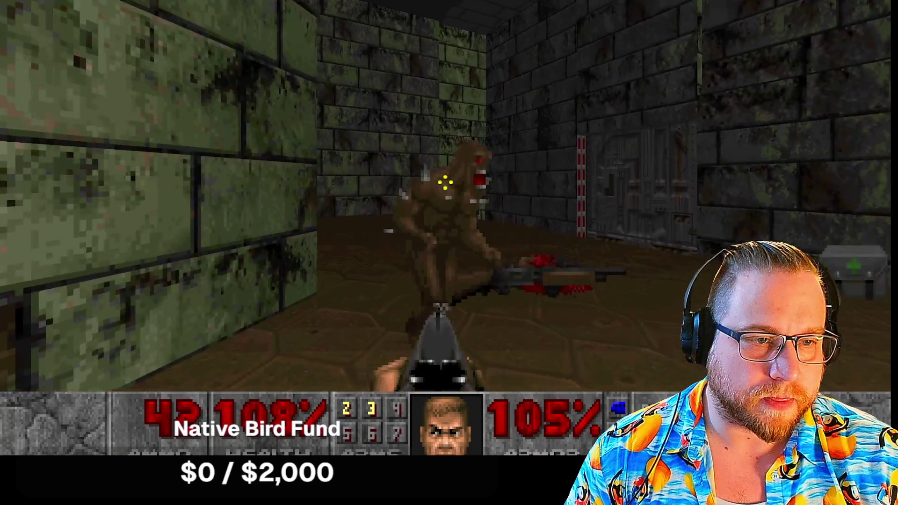
pyautogui.press('w')
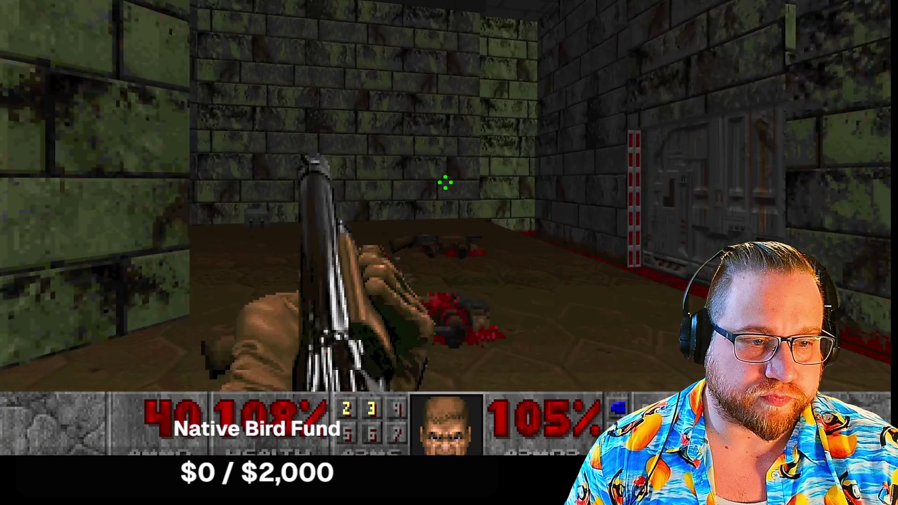
pyautogui.press('w')
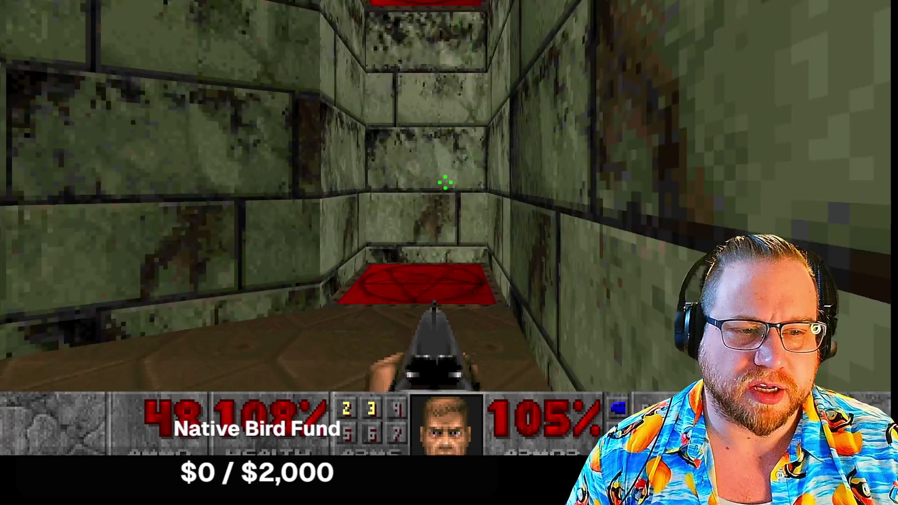
pyautogui.press('w')
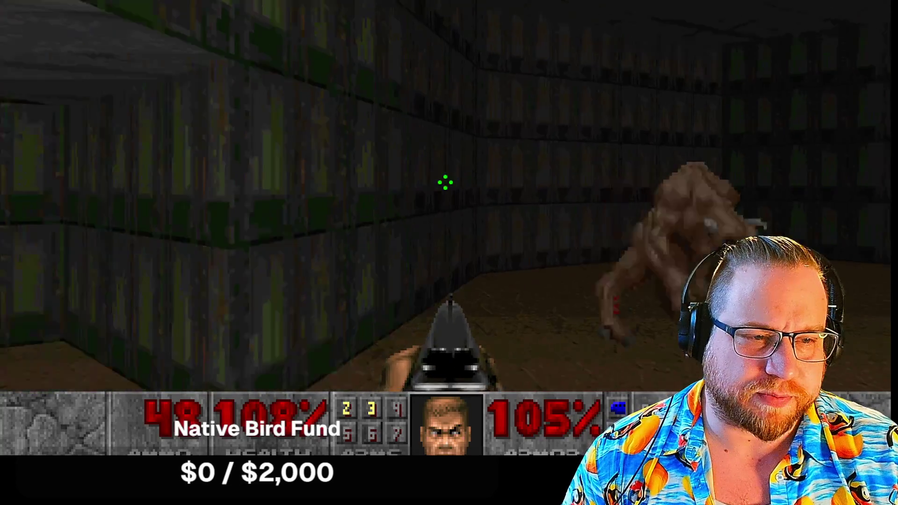
pyautogui.click(446, 182)
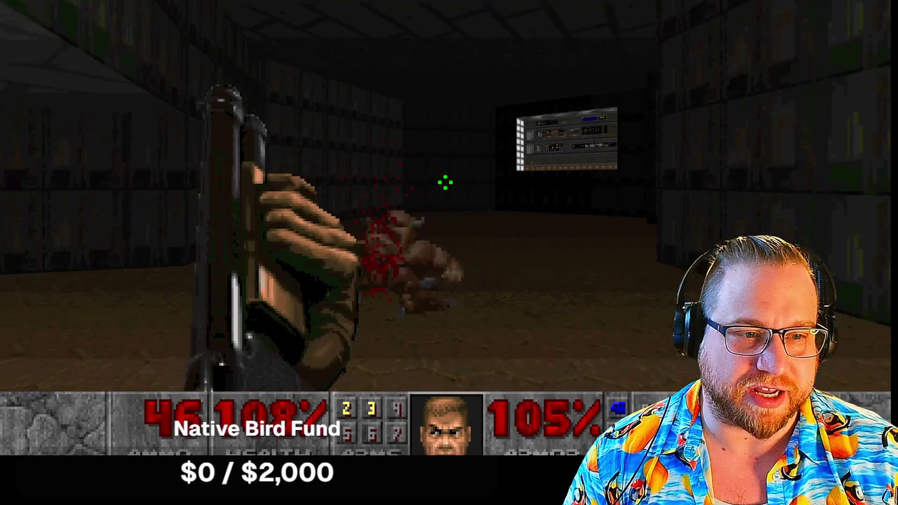
pyautogui.press('w')
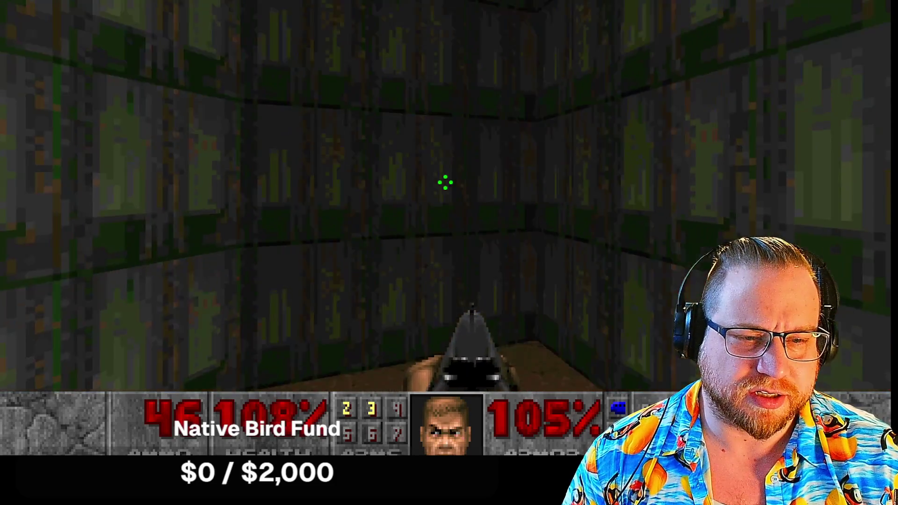
pyautogui.press('Right')
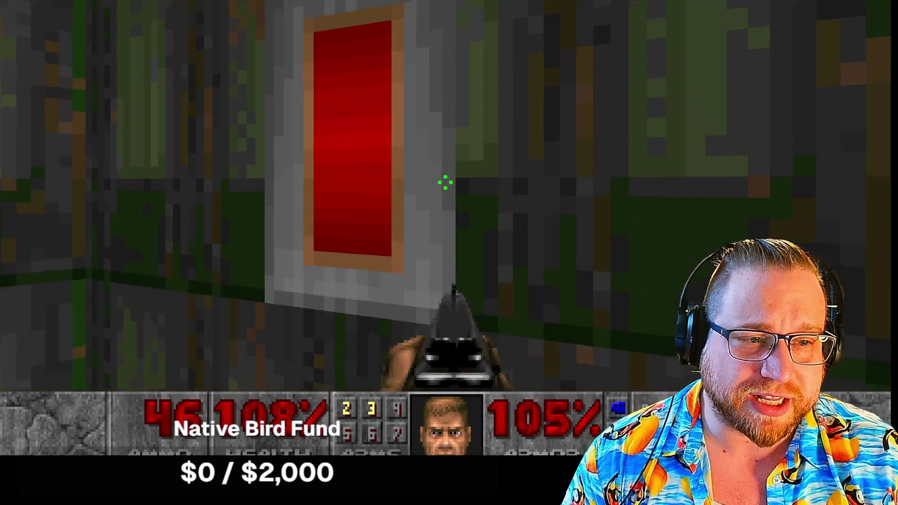
pyautogui.press('Left')
pyautogui.click(445, 183)
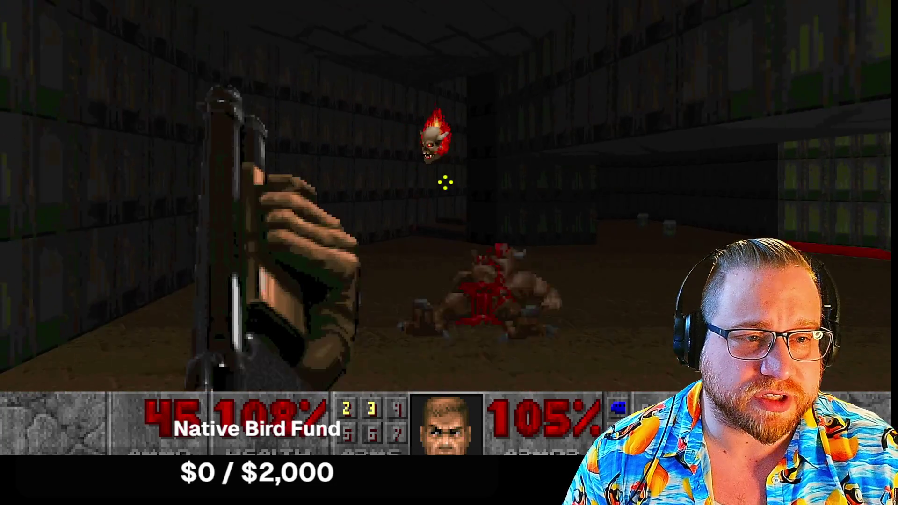
pyautogui.click(445, 183)
pyautogui.press('w')
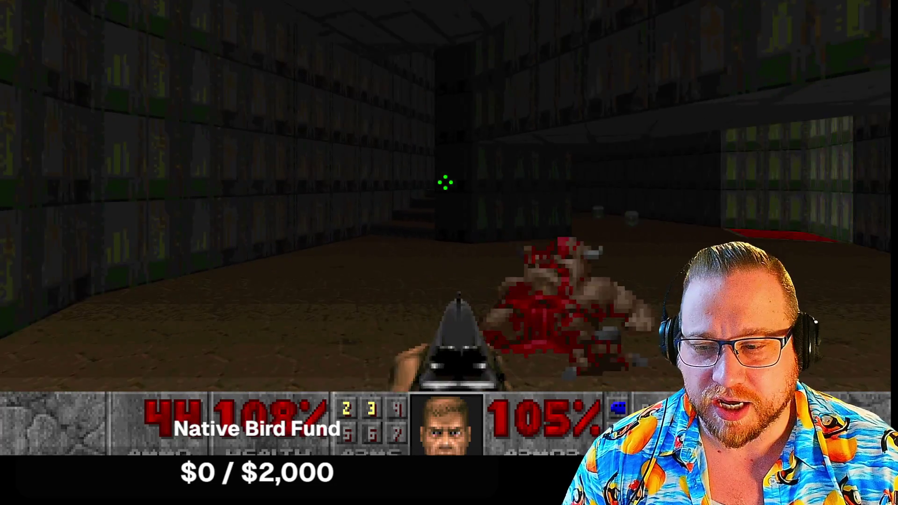
# - Reach the wall computer room, take the red teleporter pad, and activate the exit switch
pyautogui.press('Left')
pyautogui.press('w')
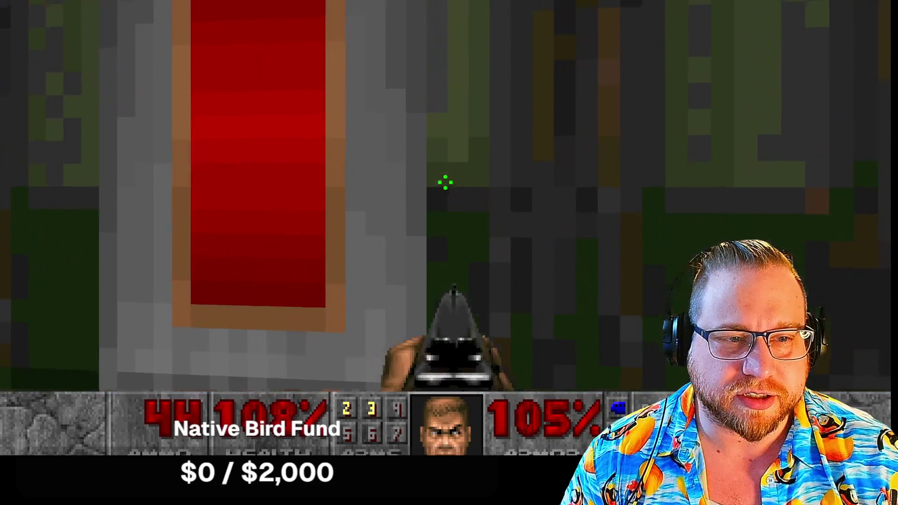
pyautogui.press('Left')
pyautogui.press('w')
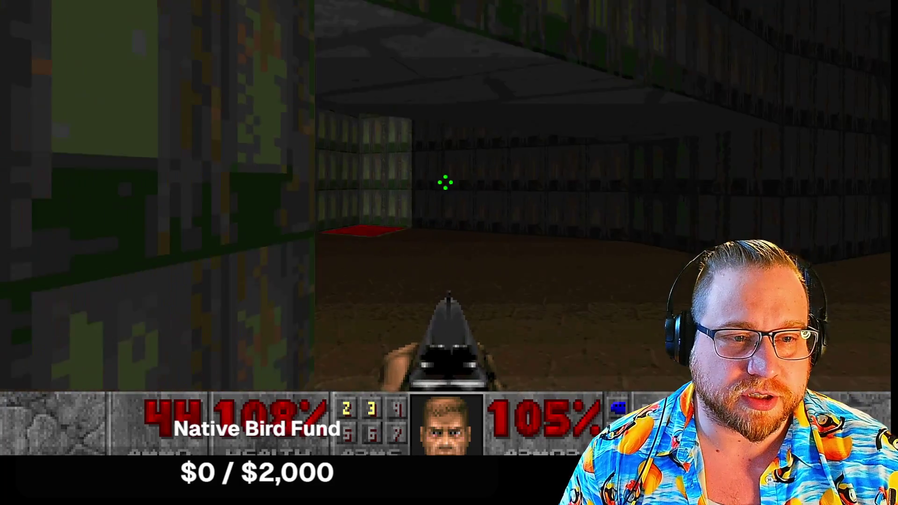
pyautogui.press('Left')
pyautogui.press('Right')
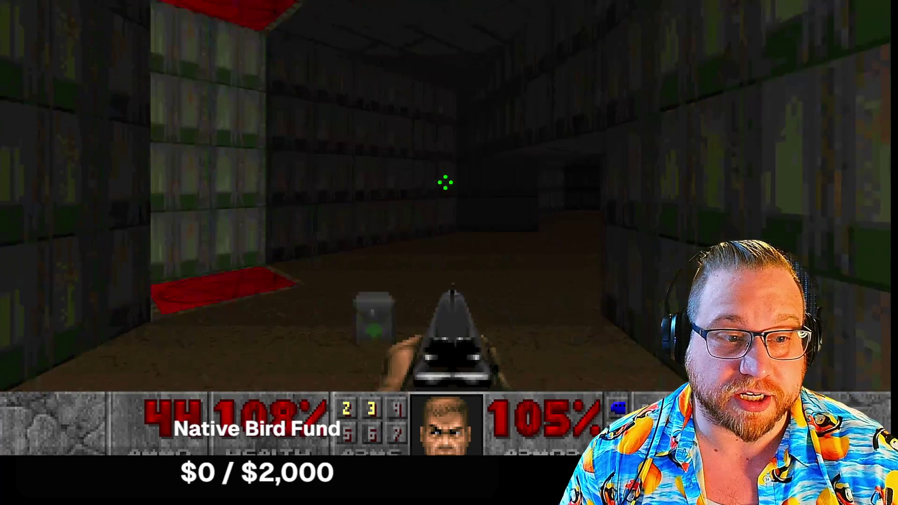
pyautogui.press('w')
pyautogui.press('a')
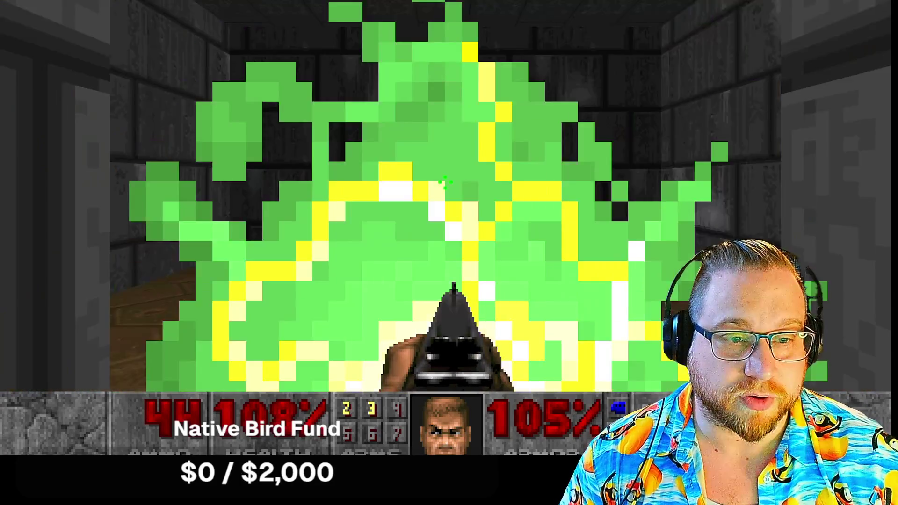
pyautogui.press('Left')
pyautogui.press('Right')
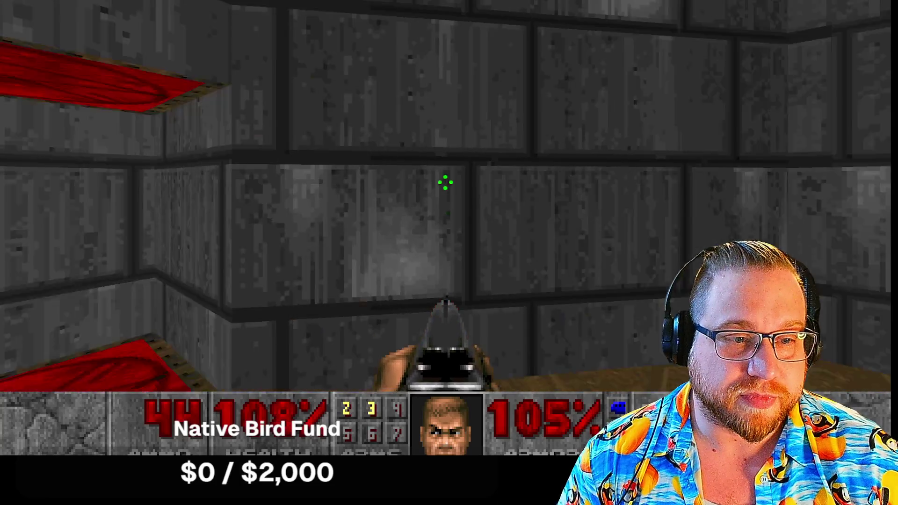
pyautogui.press('w')
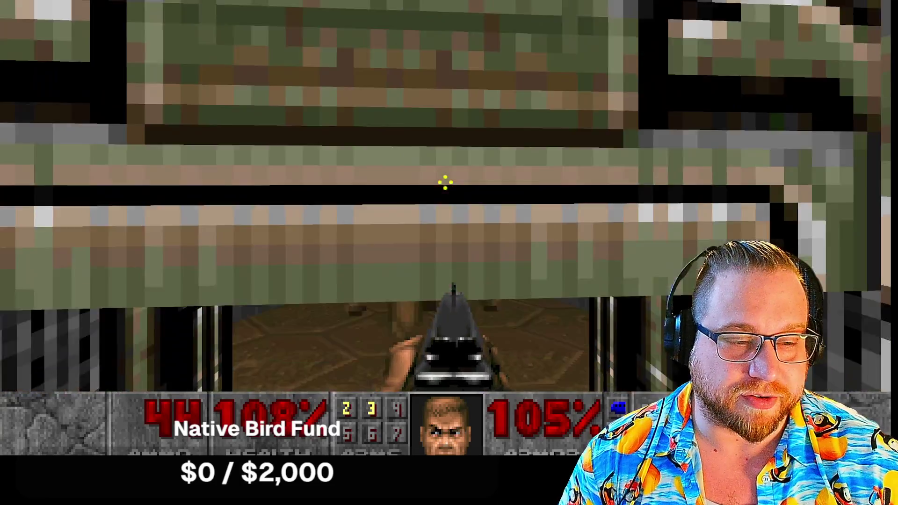
pyautogui.press('ctrl')
# - Finish the level, skip the stats tally, and continue to the next level
pyautogui.press('e')
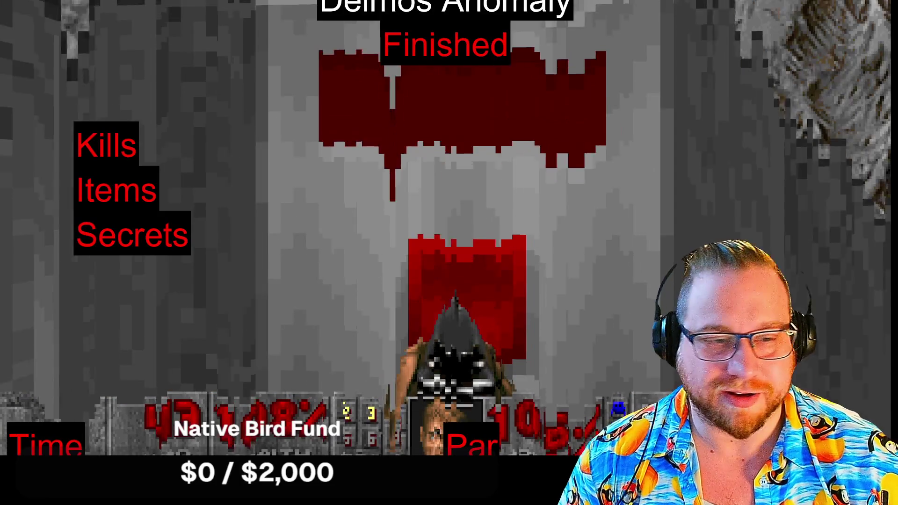
pyautogui.press('ctrl')
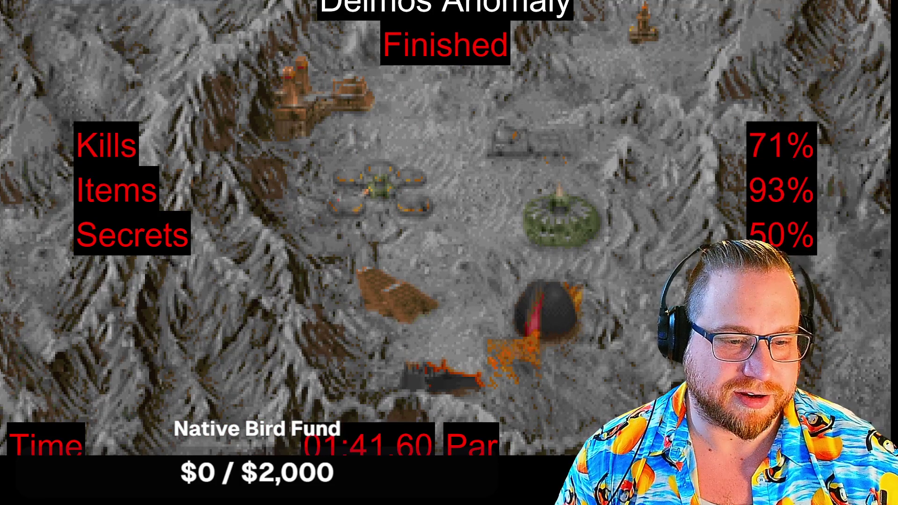
pyautogui.press('ctrl')
pyautogui.press('ctrl')
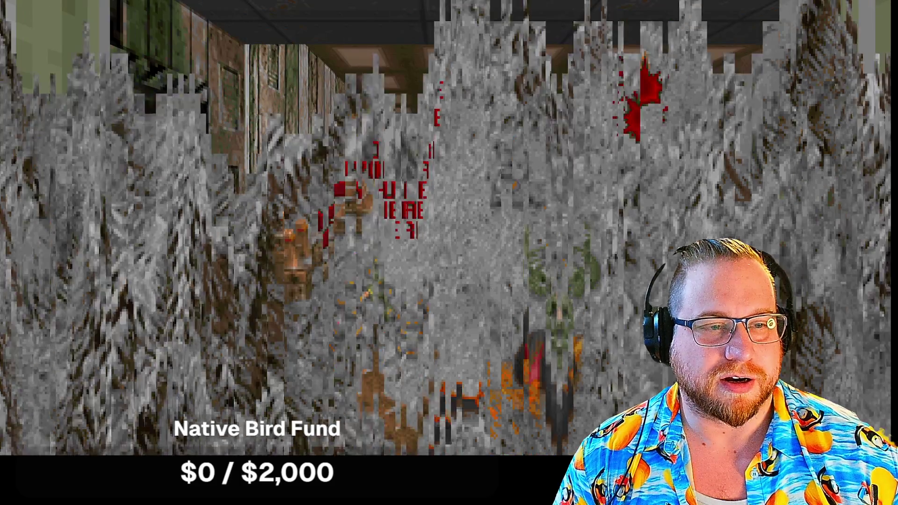
# - Move through the crate rooms, collecting the shotgun ammo and the blue health bonus
pyautogui.press('w')
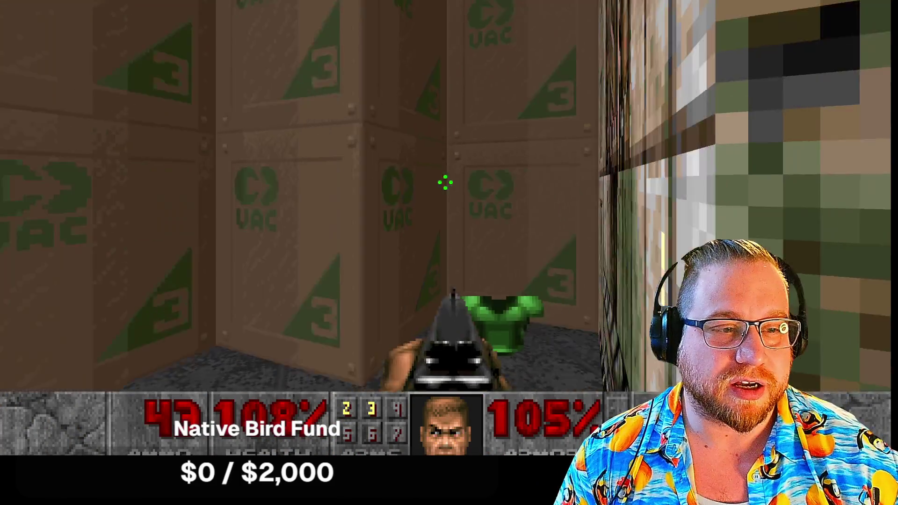
pyautogui.press('w')
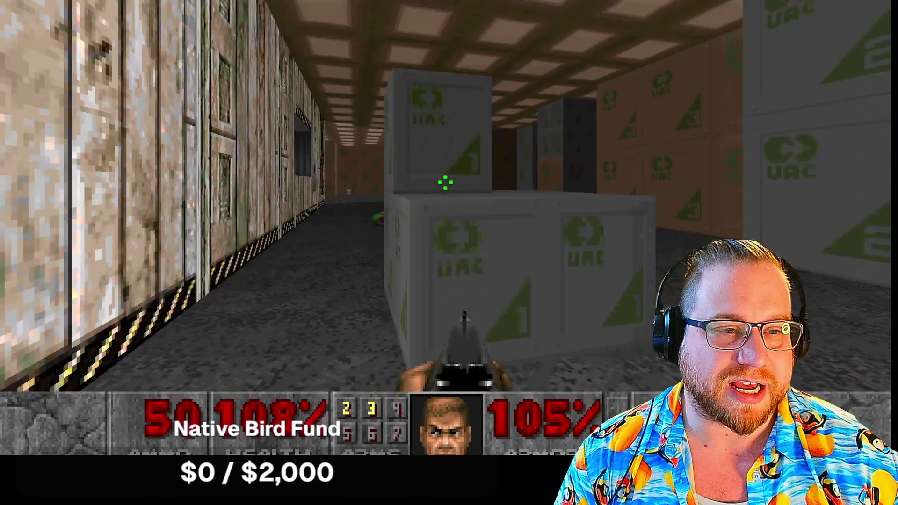
pyautogui.press('w')
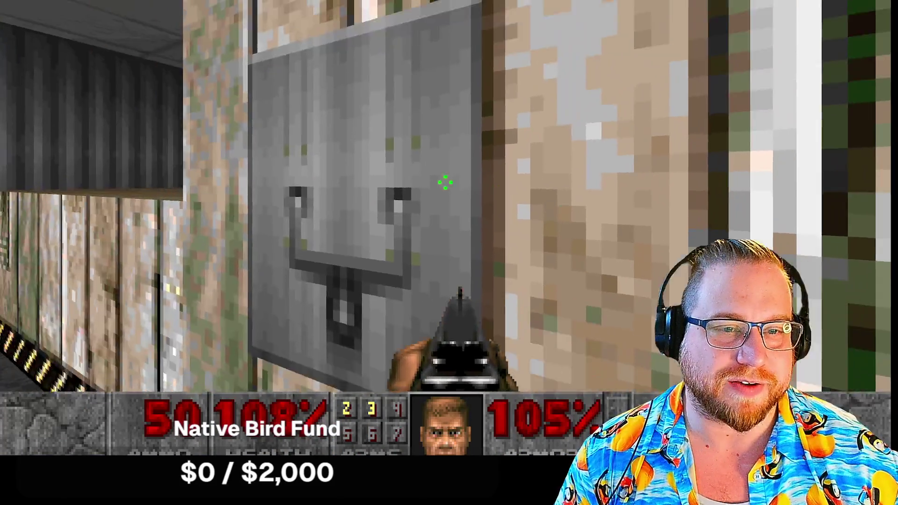
pyautogui.press('w')
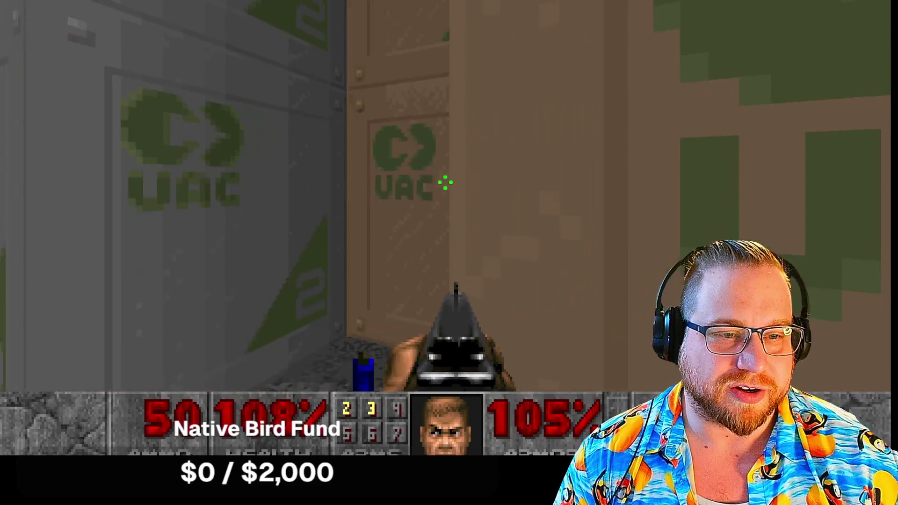
pyautogui.press('w')
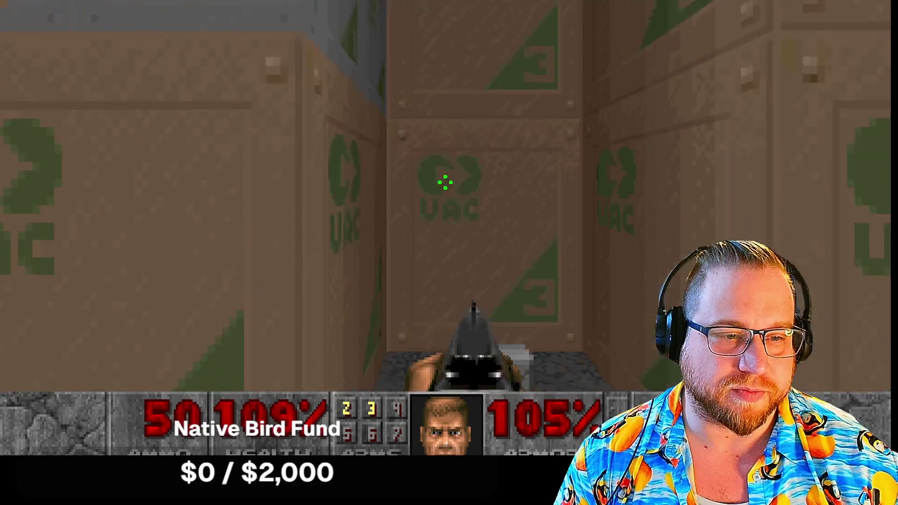
pyautogui.press('w')
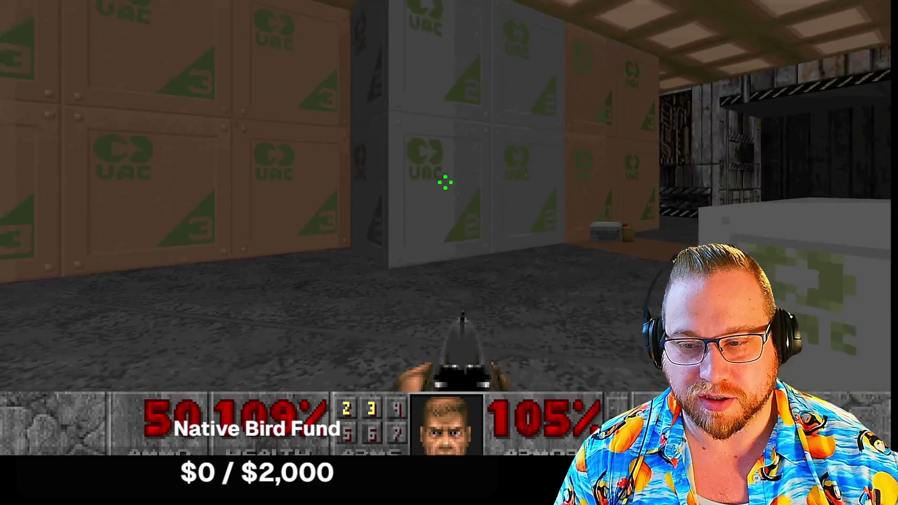
pyautogui.press('w')
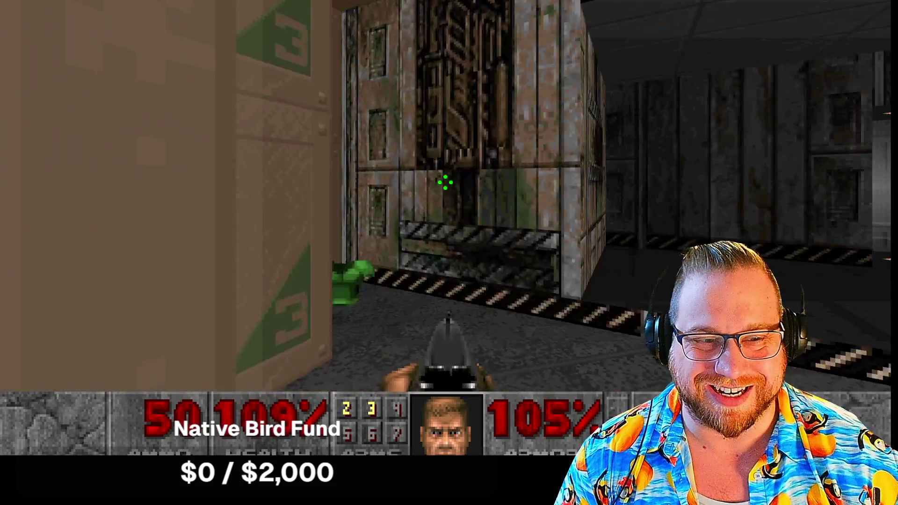
pyautogui.press('w')
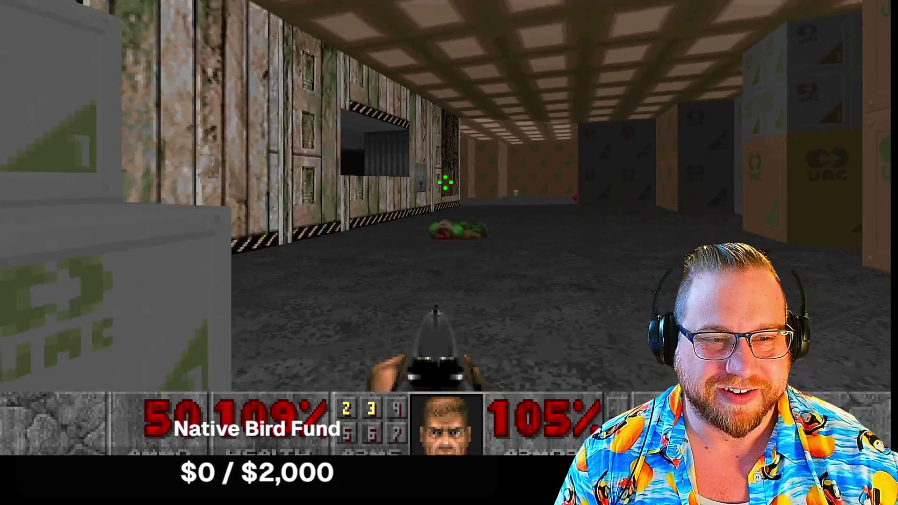
pyautogui.press('w')
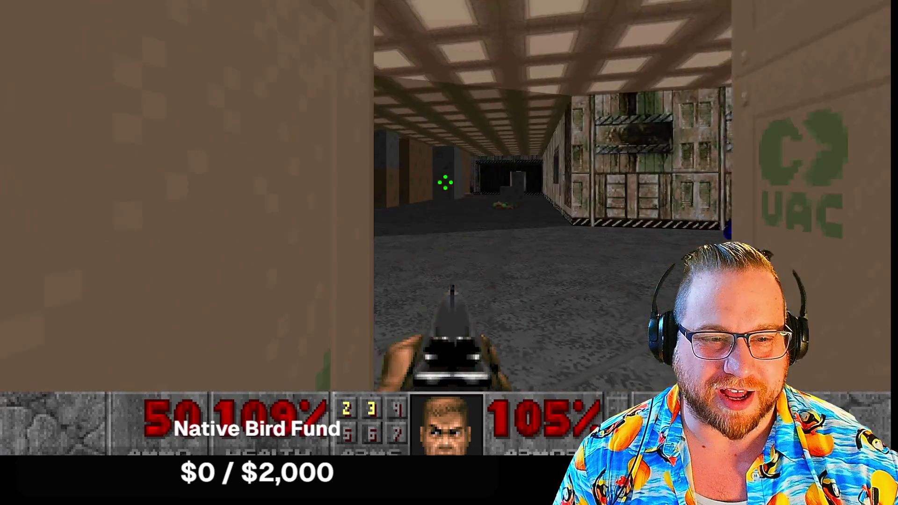
# - Shoot the imp, pick up the armor and health bonuses, then grab the berserk pack and punch a demon
pyautogui.click(445, 183)
pyautogui.press('w')
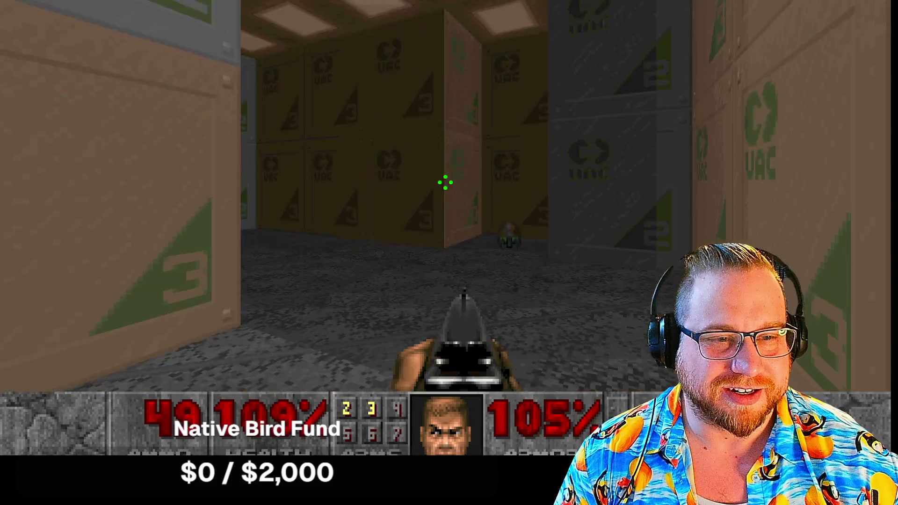
pyautogui.press('w')
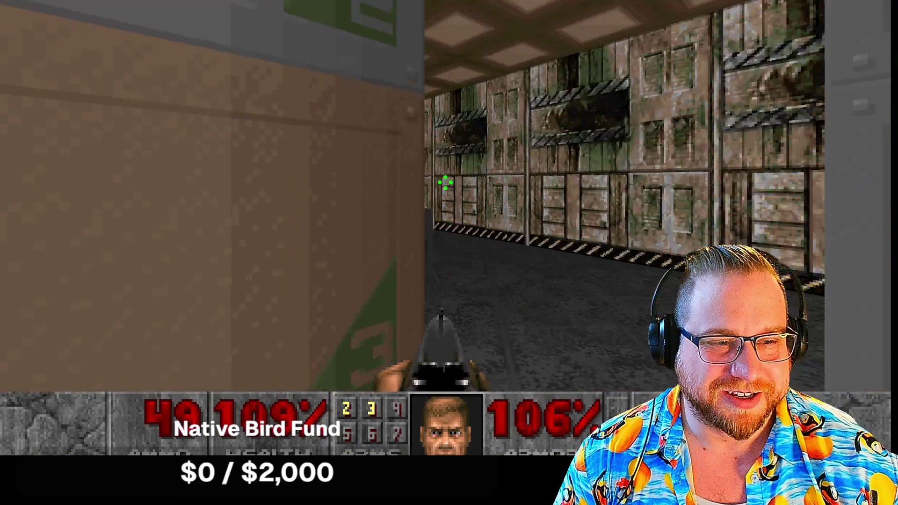
pyautogui.press('w')
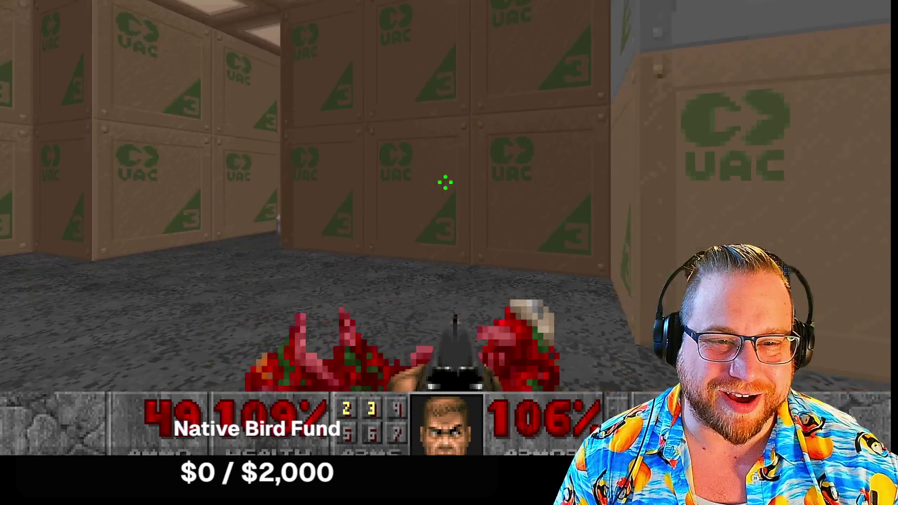
pyautogui.press('w')
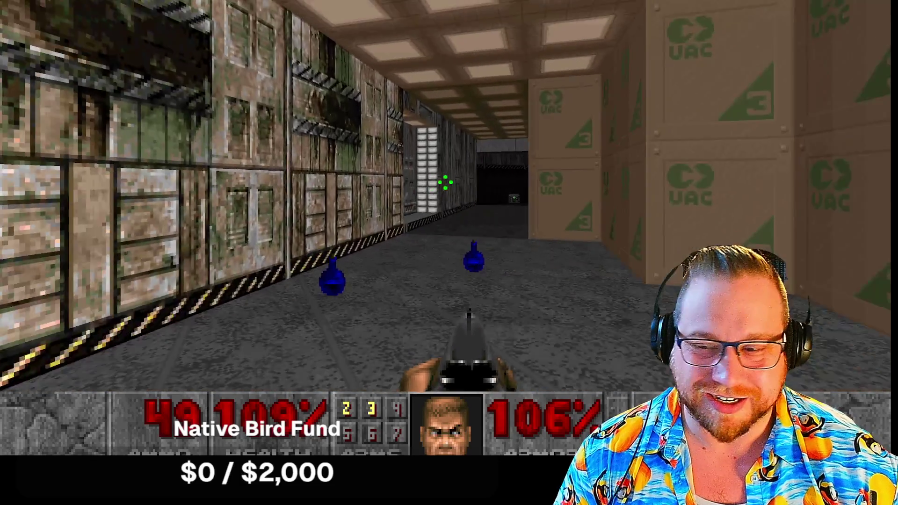
pyautogui.press('w')
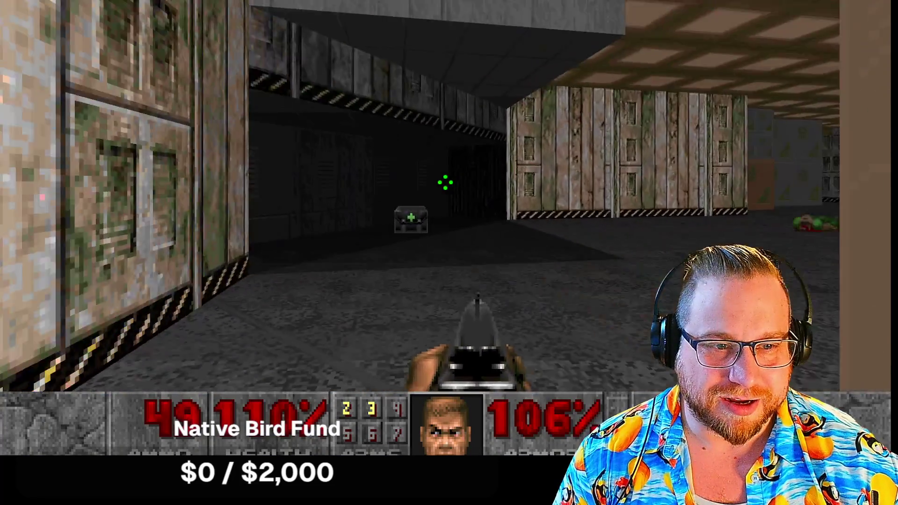
pyautogui.press('ctrl')
# - Respawn at the level start after dying and pick up the green armor and shotgun
pyautogui.press('w')
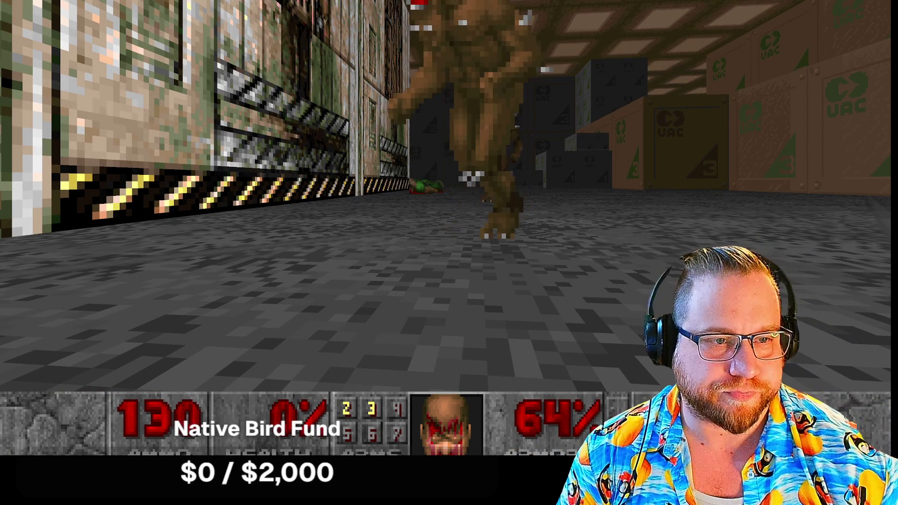
pyautogui.press('space')
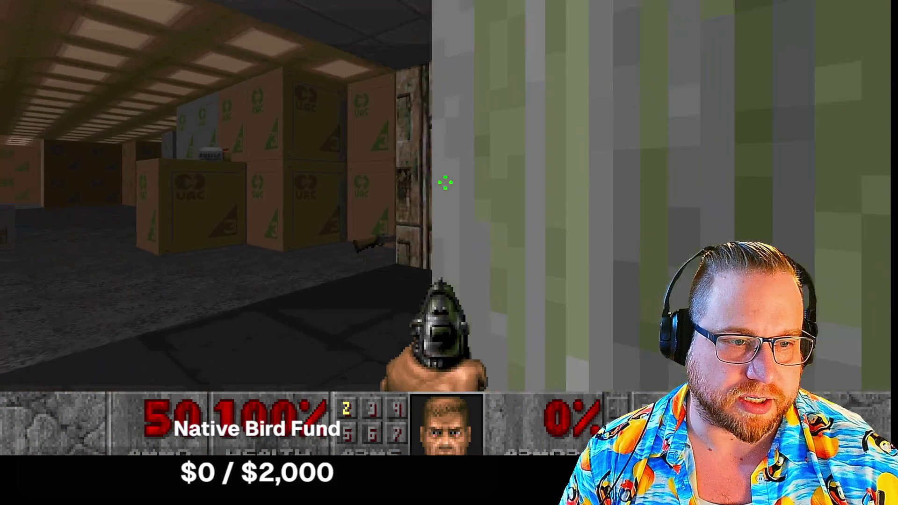
pyautogui.press('w')
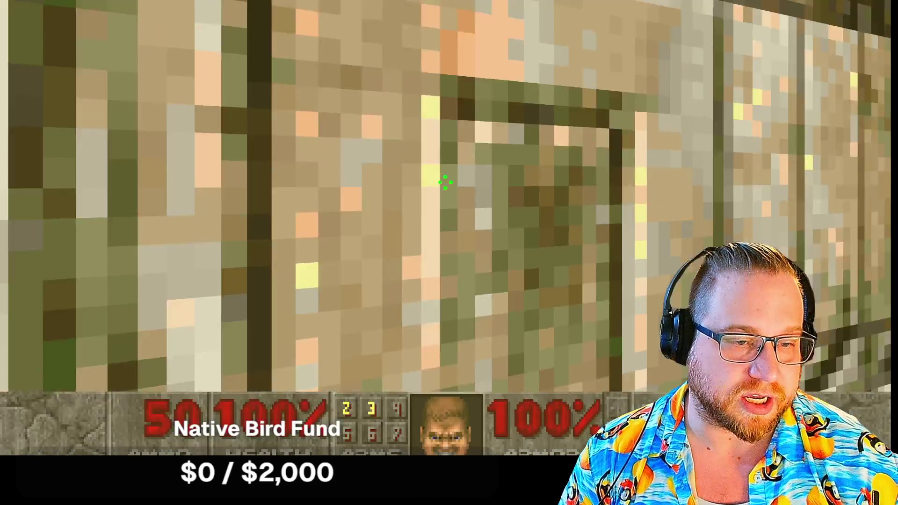
pyautogui.press('w')
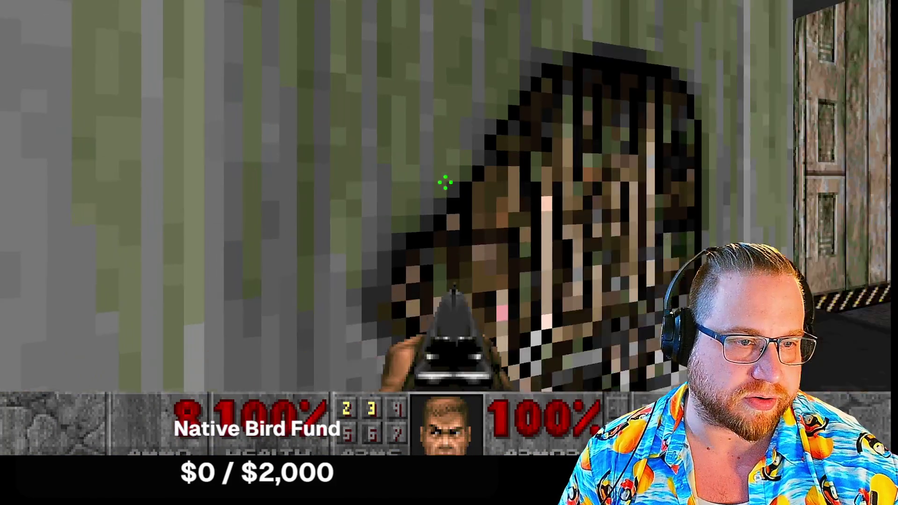
# - Advance down the crate-lined corridor toward the imp, then bring up DOOM's main menu
pyautogui.press('w')
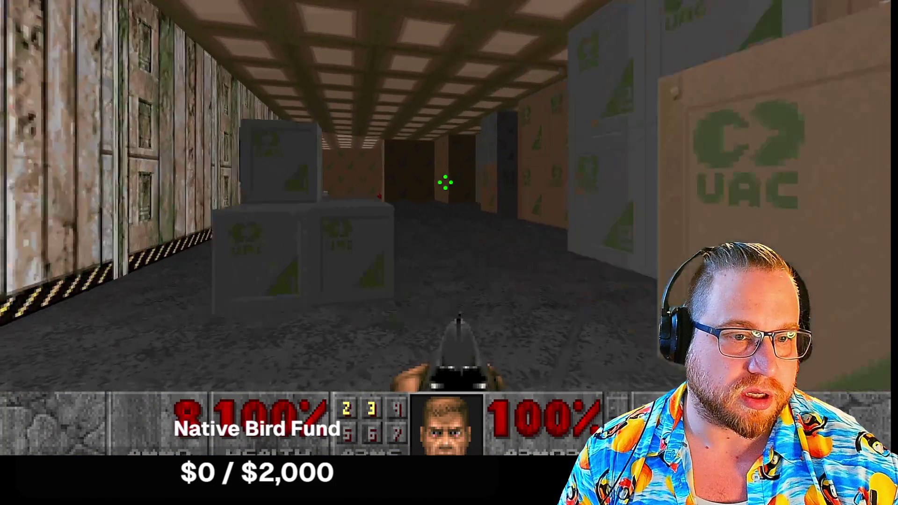
pyautogui.press('w')
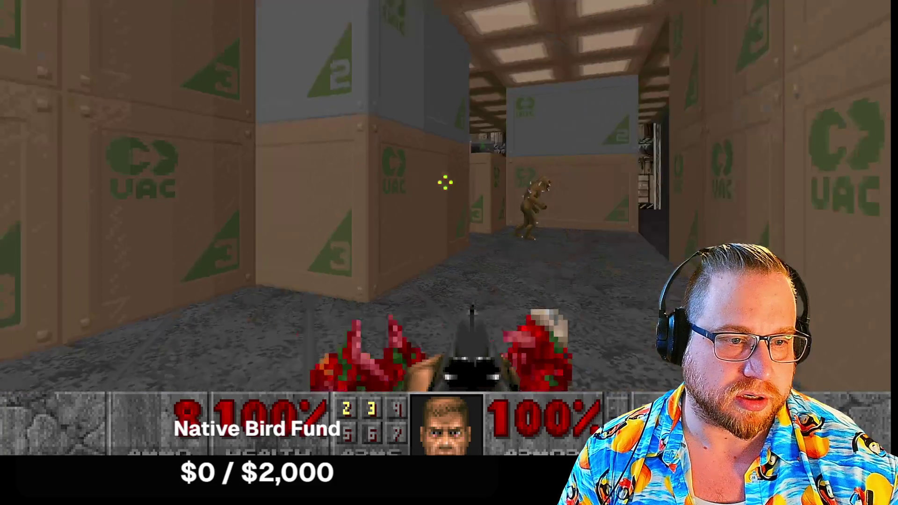
pyautogui.press('w')
pyautogui.press('Escape')
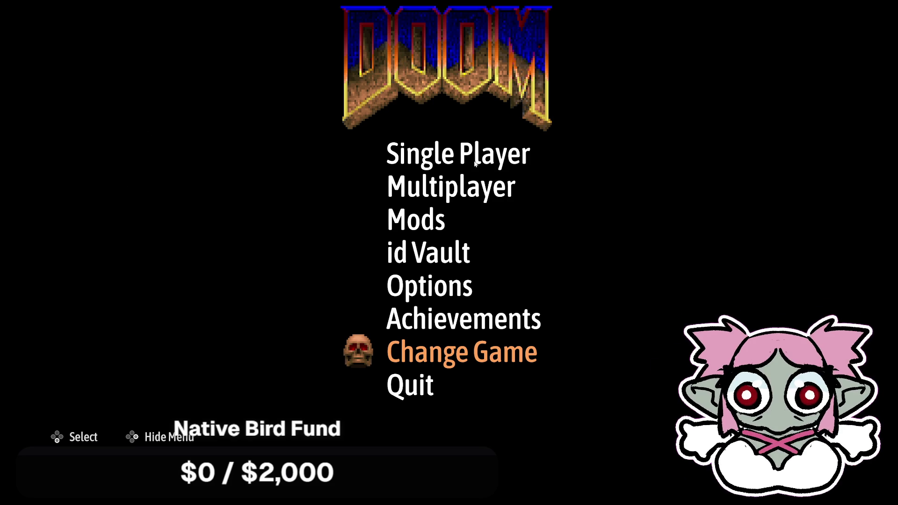
# - Begin a Single Player new game in Knee-Deep In The Dead at the selected skill level
pyautogui.click(393, 155)
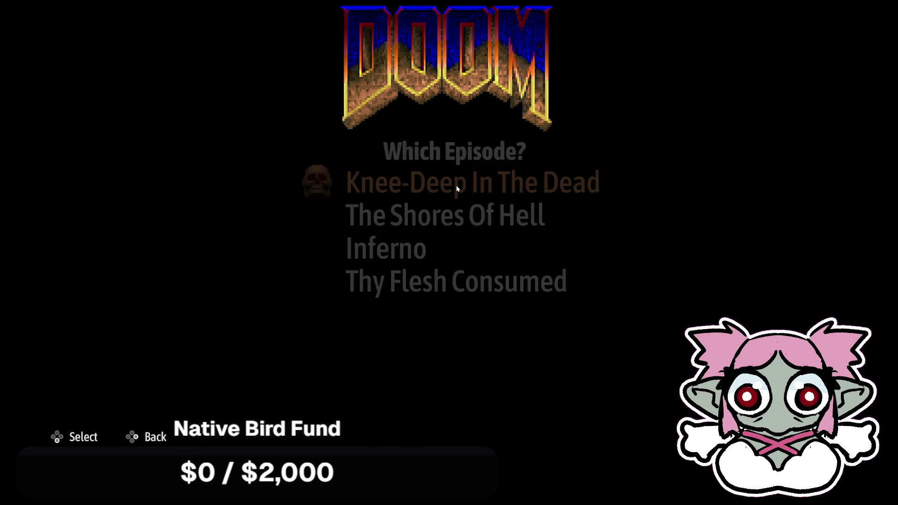
pyautogui.click(457, 188)
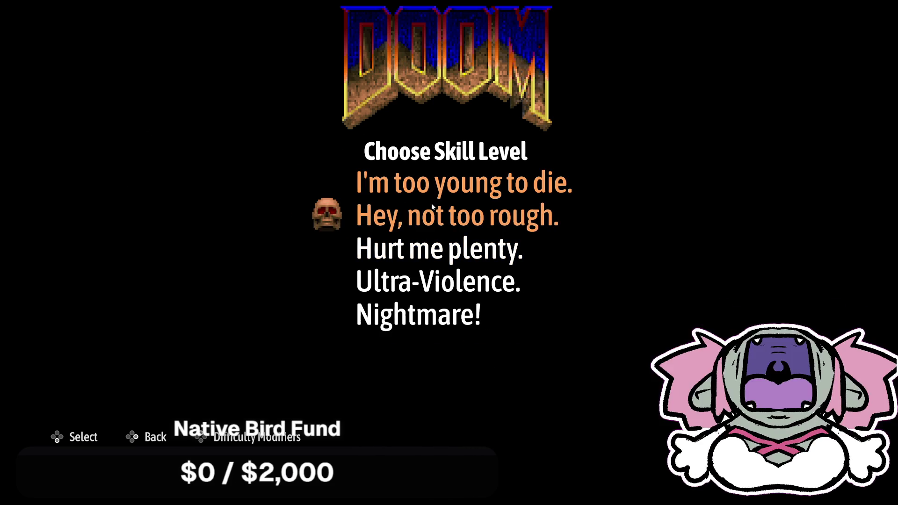
pyautogui.click(432, 207)
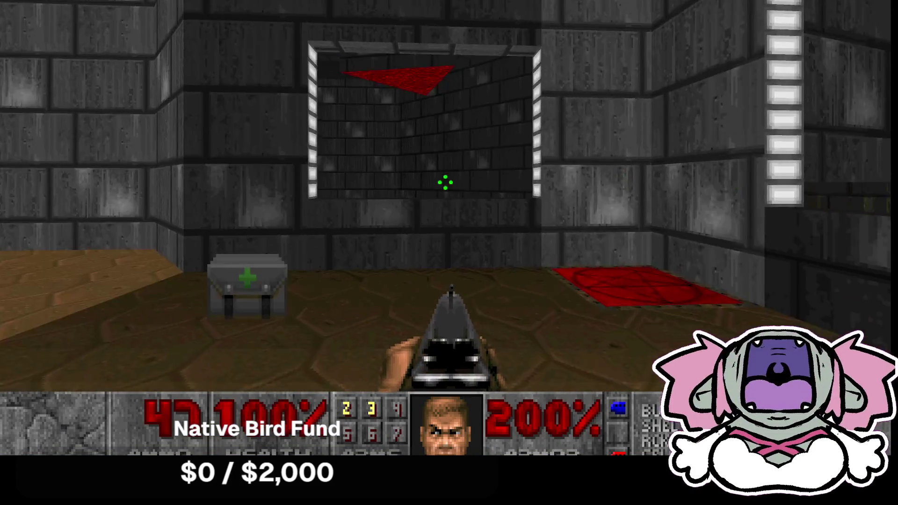
# - Shoot the zombiemen and charging demon, grabbing the dropped shotgun and the weapon ahead
pyautogui.press('Right')
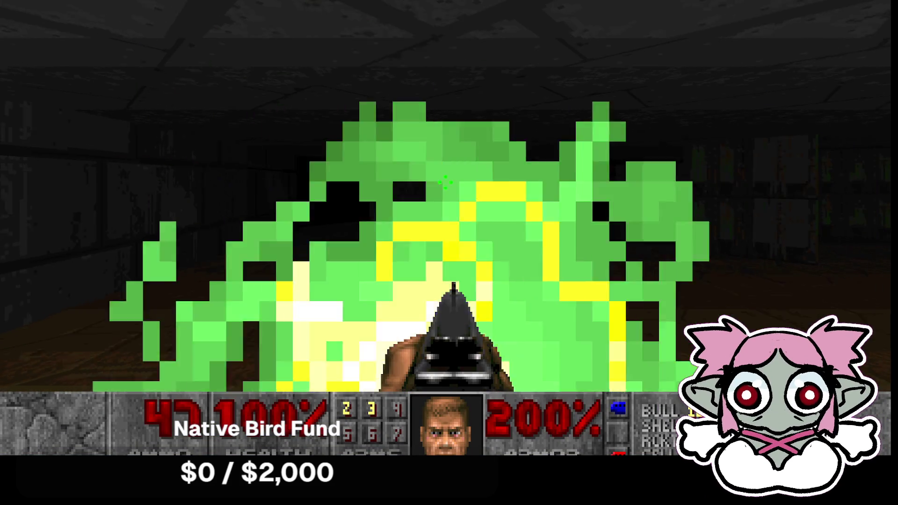
pyautogui.press('Right')
pyautogui.press('ctrl')
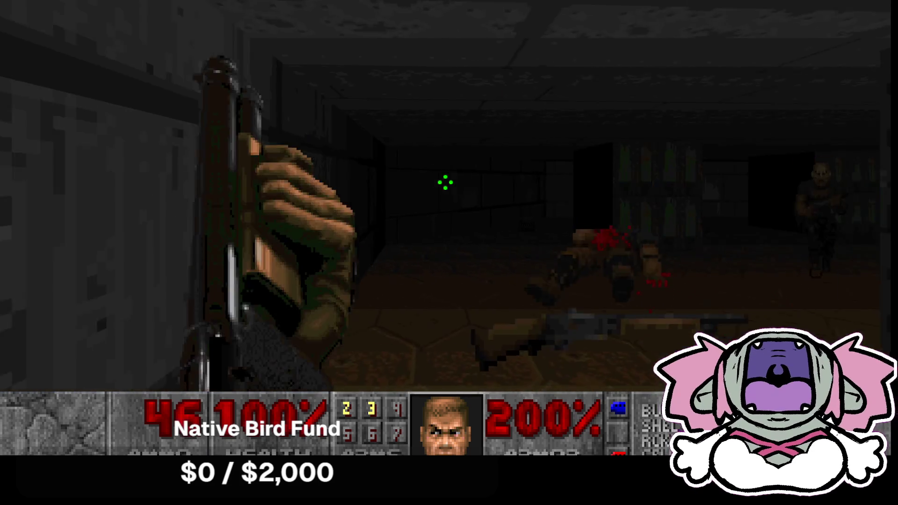
pyautogui.press('Up')
pyautogui.press('ctrl')
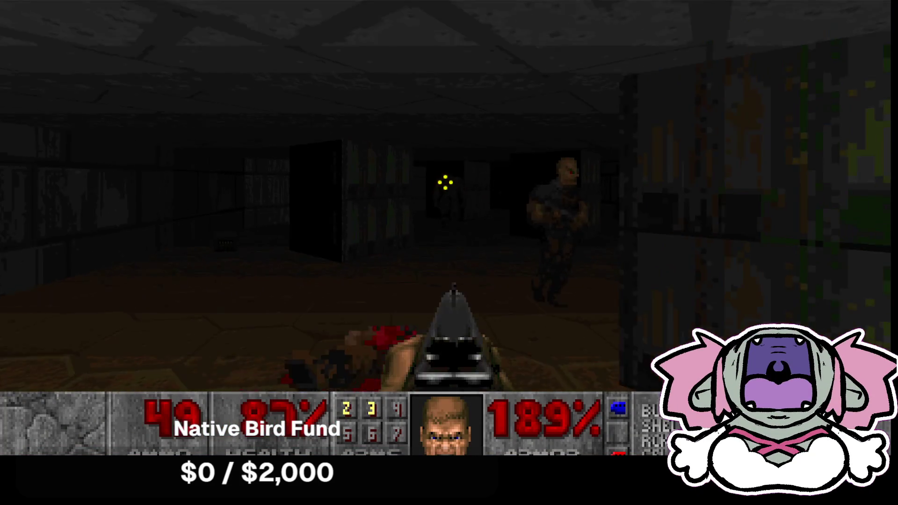
pyautogui.press('Right')
pyautogui.press('ctrl')
pyautogui.press('ctrl')
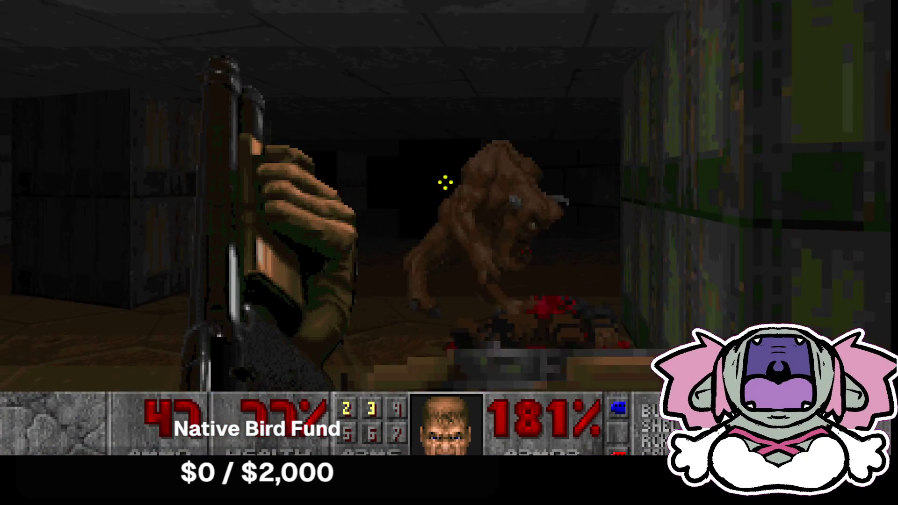
pyautogui.press('ctrl')
pyautogui.press('Left')
pyautogui.press('Up')
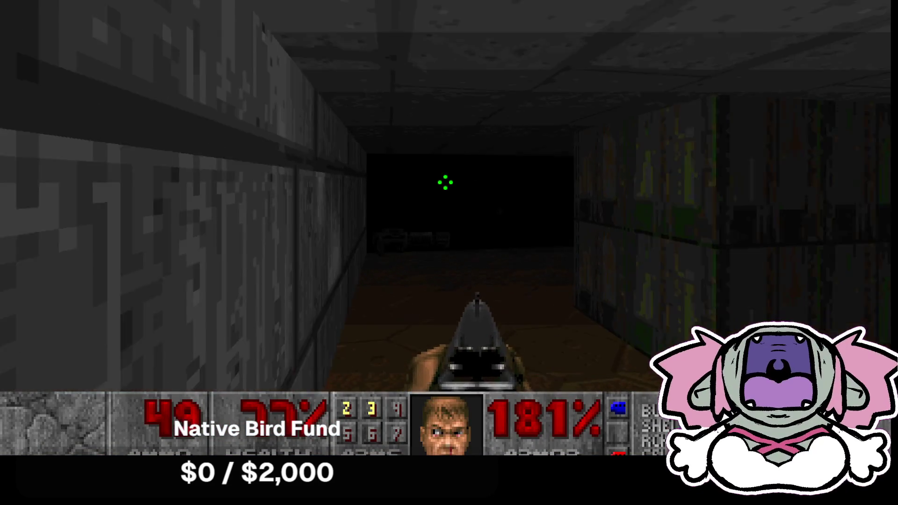
pyautogui.press('Up')
# - Move through the dark room past the green wall and red-topped block to a new corridor
pyautogui.press('Right')
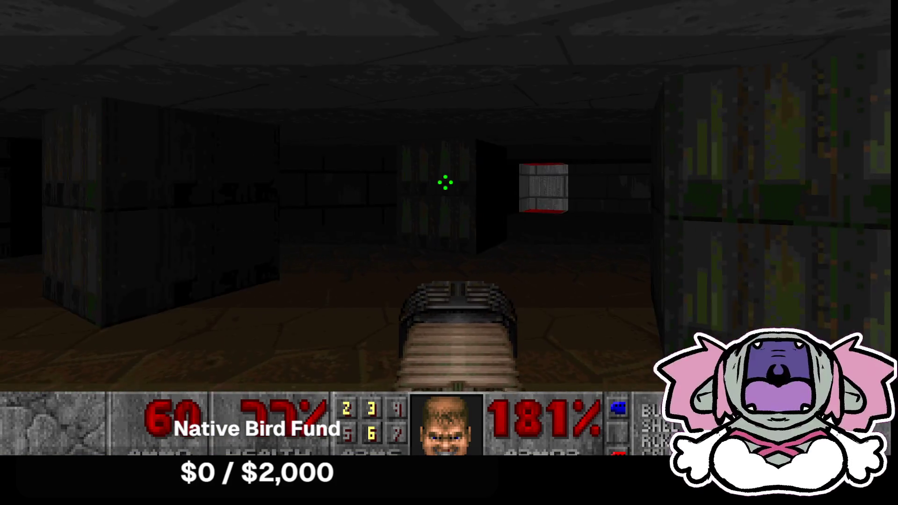
pyautogui.press('Right')
pyautogui.press('Up')
pyautogui.press('Right')
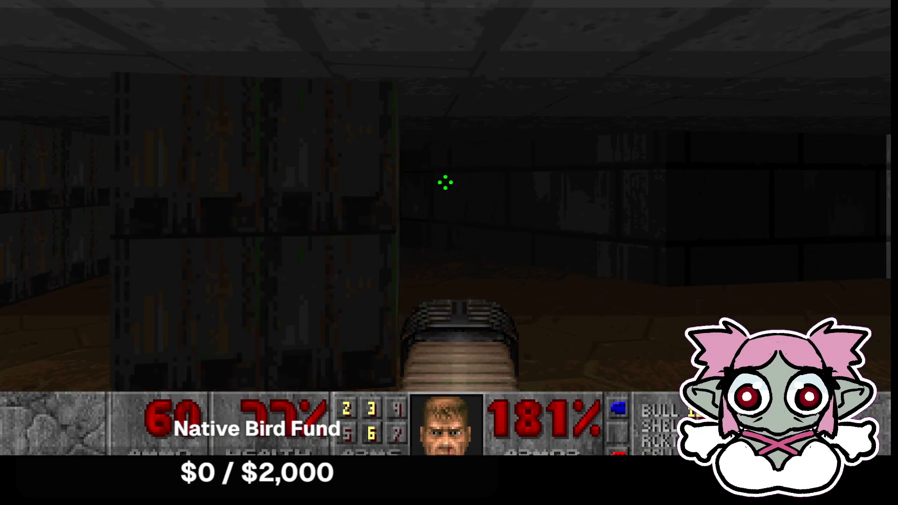
pyautogui.press('Up')
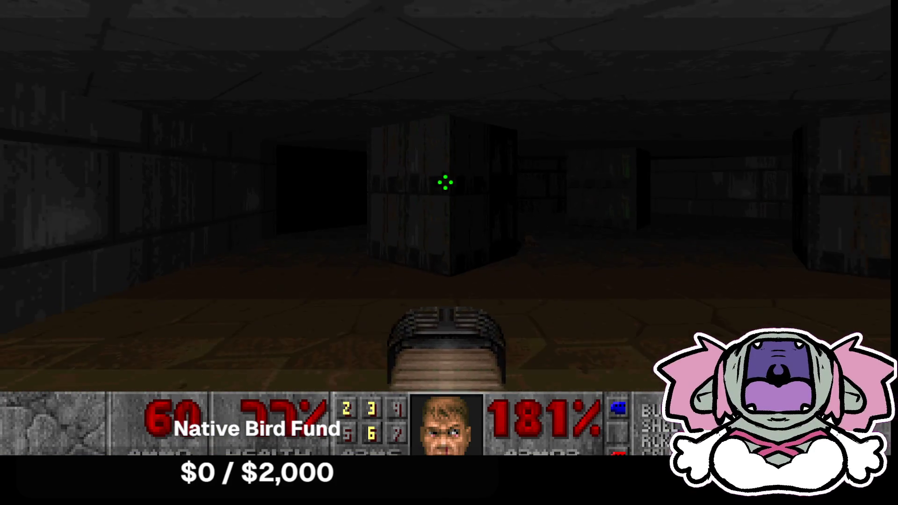
pyautogui.press('Left')
pyautogui.press('Right')
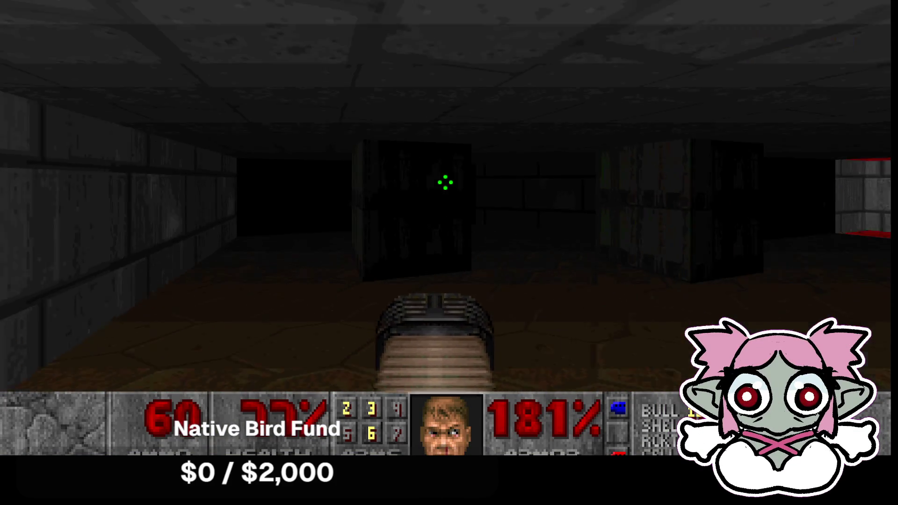
pyautogui.press('Right')
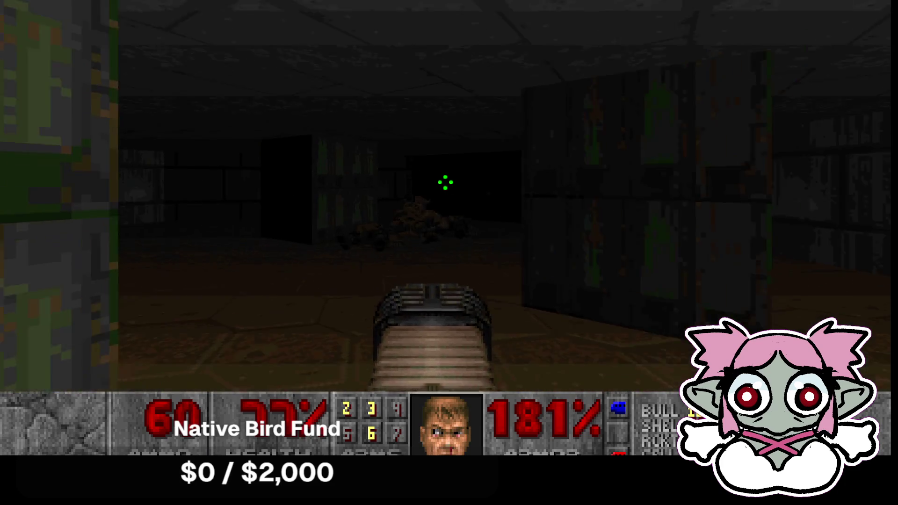
pyautogui.press('Left')
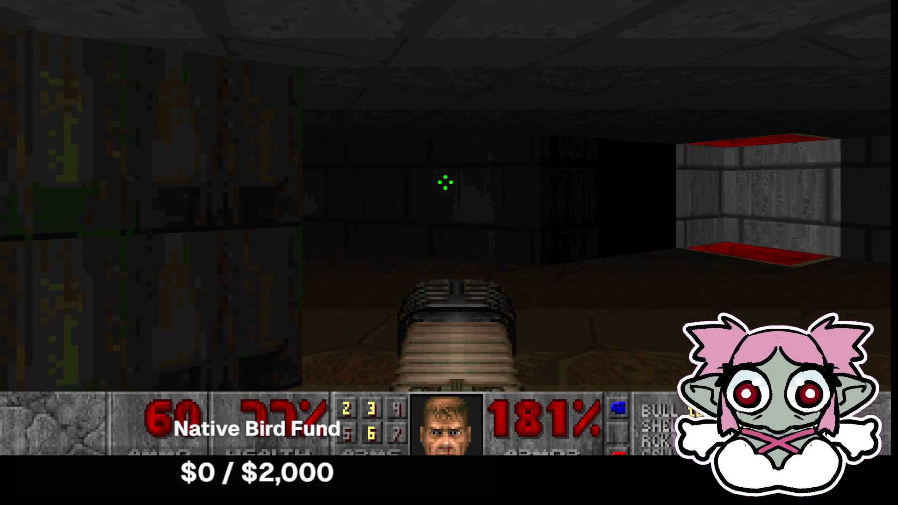
# - Walk down the corridor past the candle platform until facing the red-pillared passage
pyautogui.press('Right')
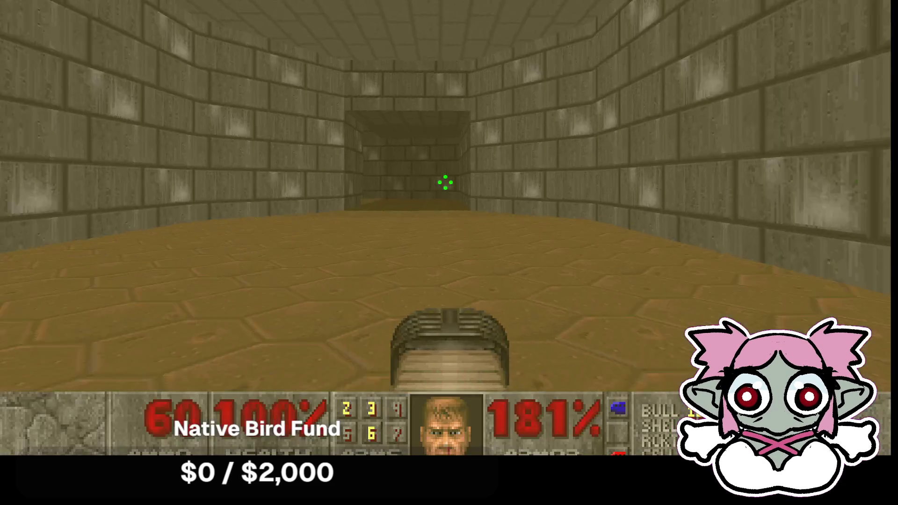
pyautogui.press('Up')
pyautogui.press('Up')
pyautogui.press('Right')
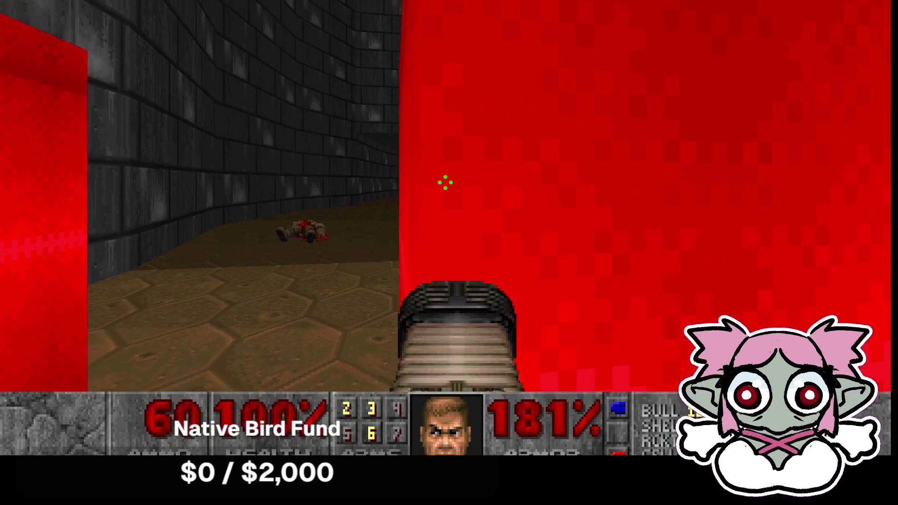
pyautogui.press('Right')
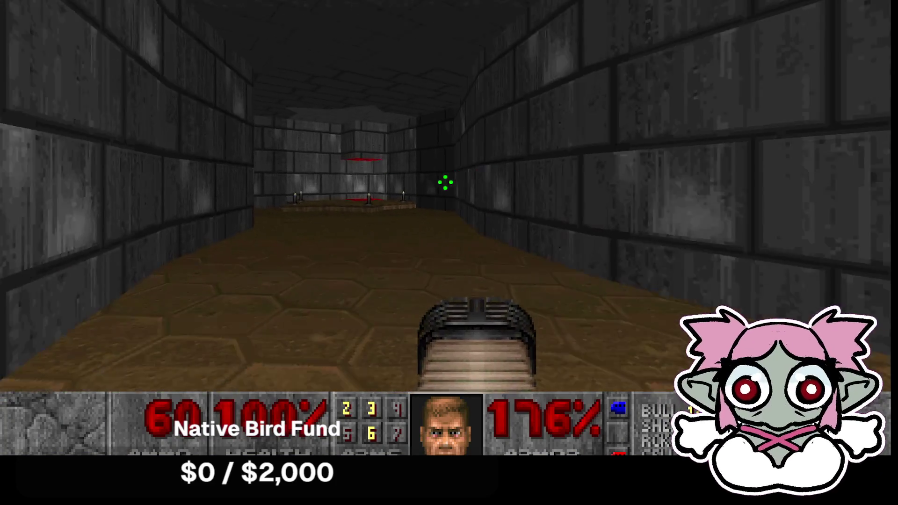
pyautogui.press('Up')
pyautogui.press('Left')
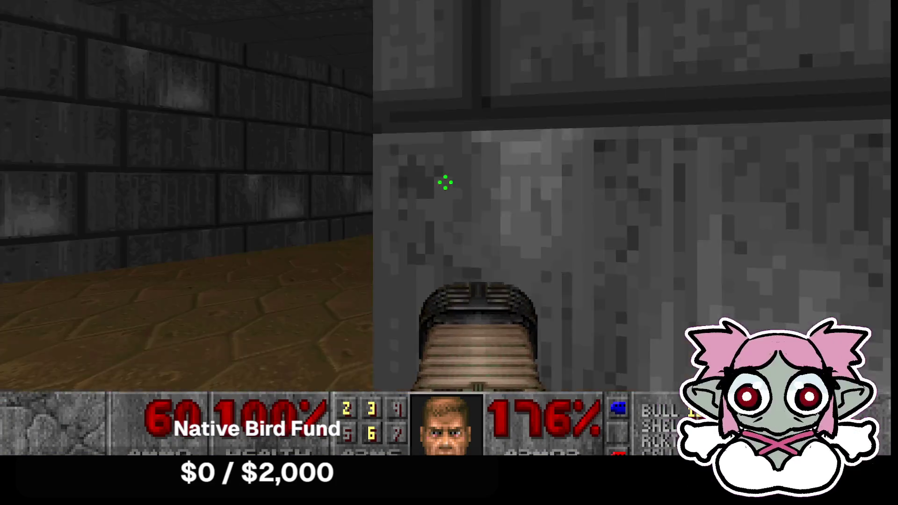
pyautogui.press('Left')
pyautogui.press('Up')
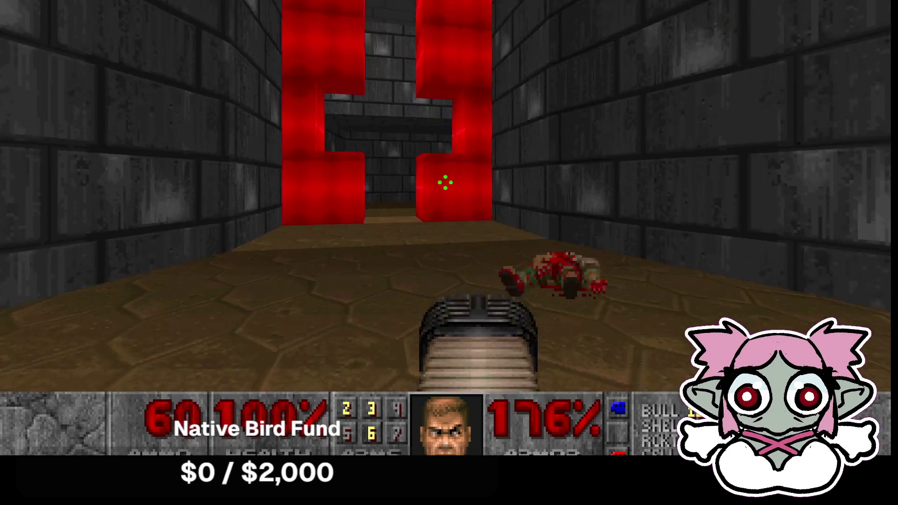
# - Walk between the red pillars past the corpse onto the red teleporter pad
pyautogui.press('Up')
pyautogui.press('Left')
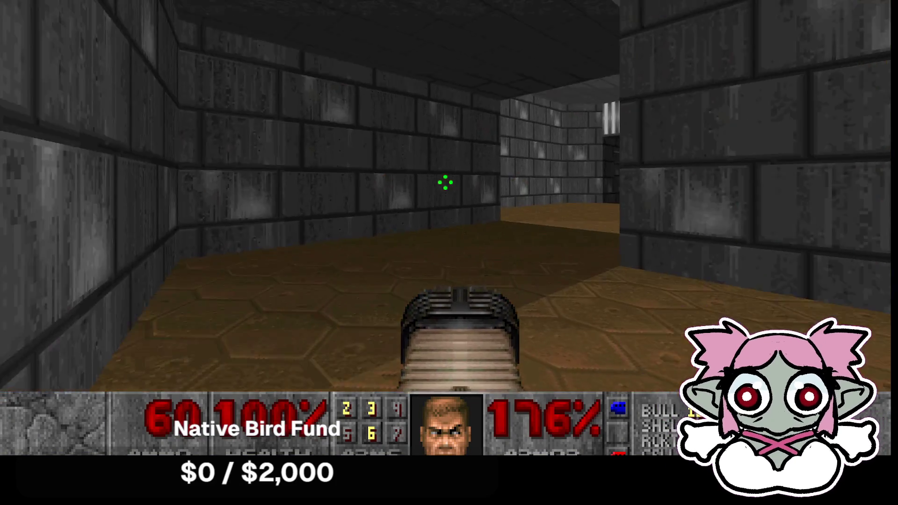
pyautogui.press('Up')
pyautogui.press('Right')
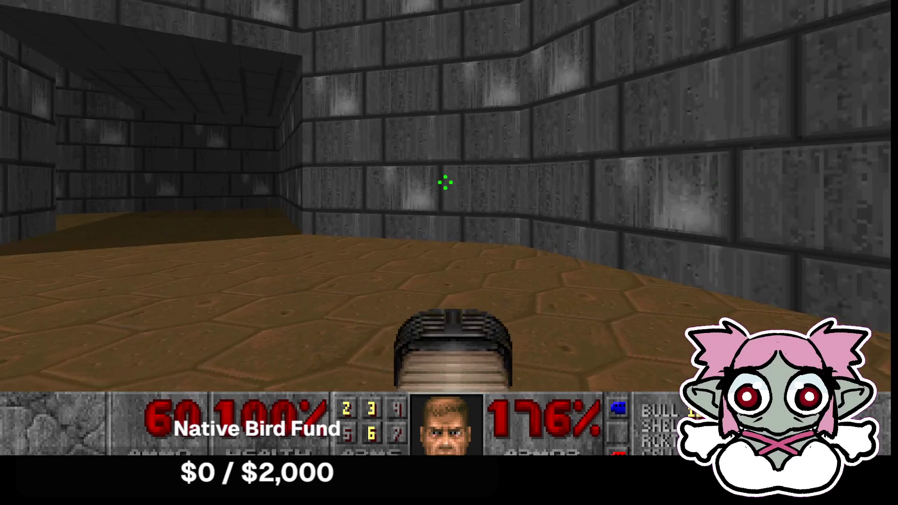
pyautogui.press('Left')
pyautogui.press('Up')
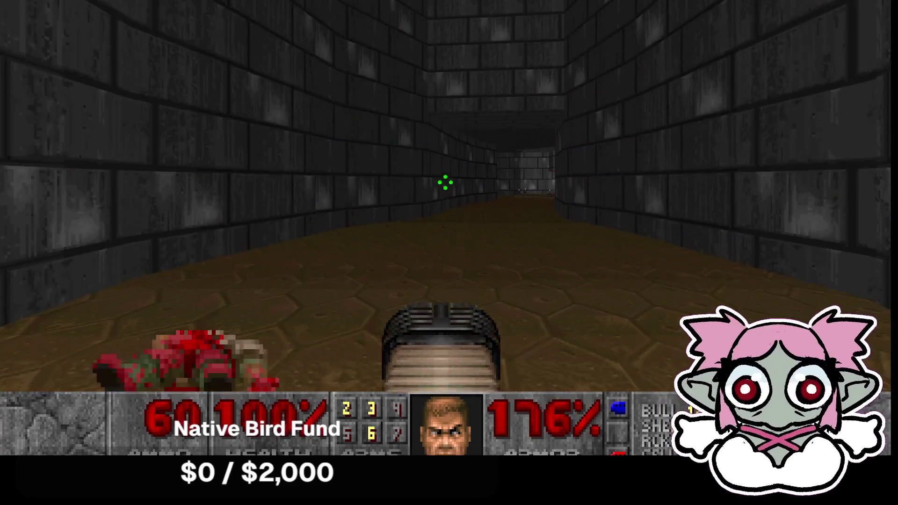
pyautogui.press('Up')
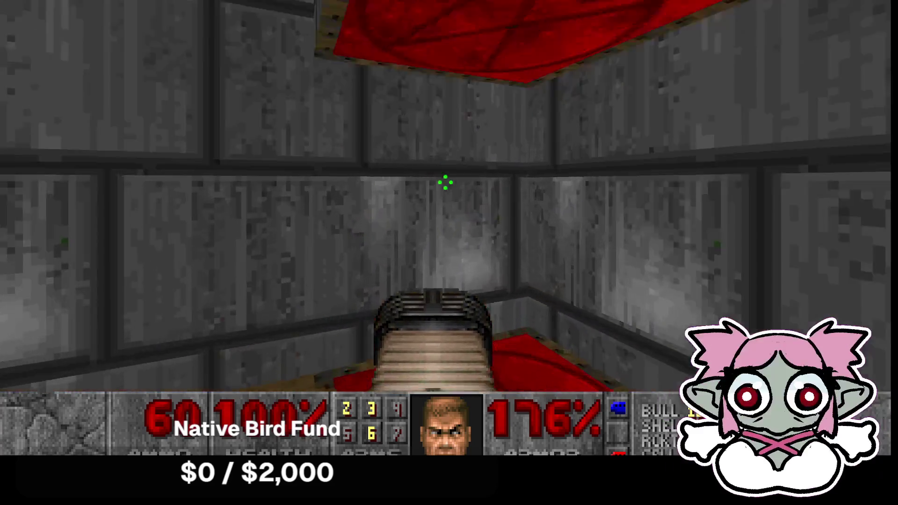
# - Cross the rooms past the switch pad and grey tech wall onto the next teleporter
pyautogui.press('Right')
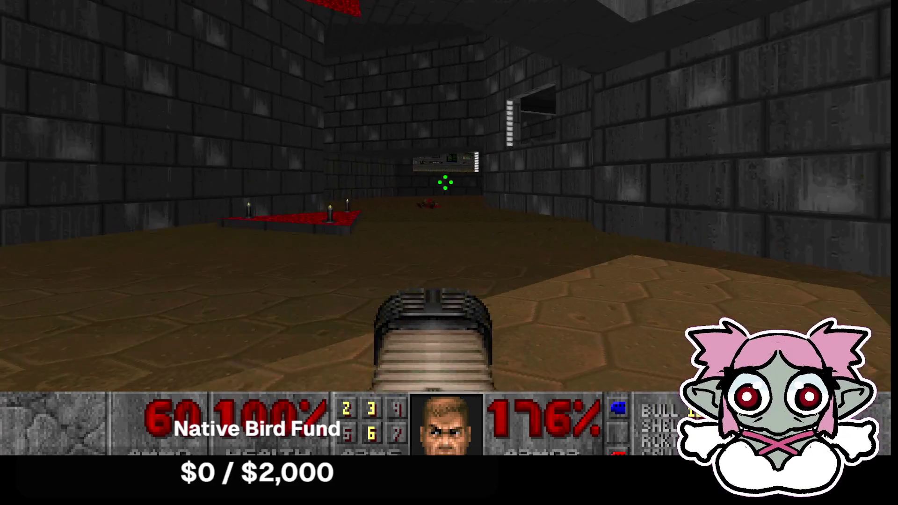
pyautogui.press('Up')
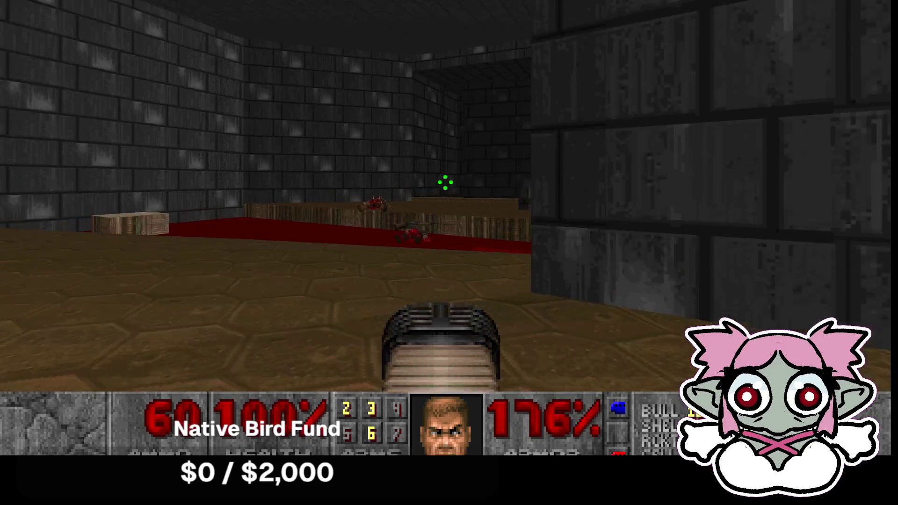
pyautogui.press('Up')
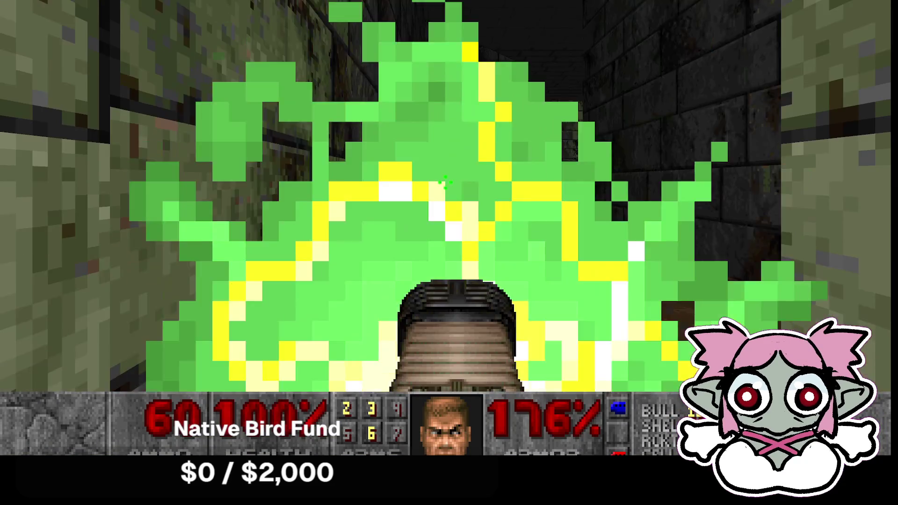
pyautogui.press('Up')
pyautogui.press('Left')
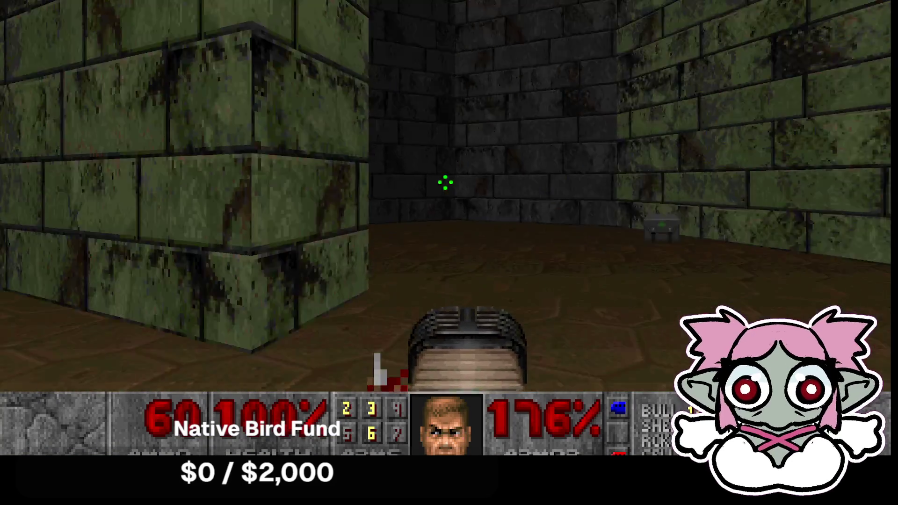
pyautogui.press('Right')
pyautogui.press('Up')
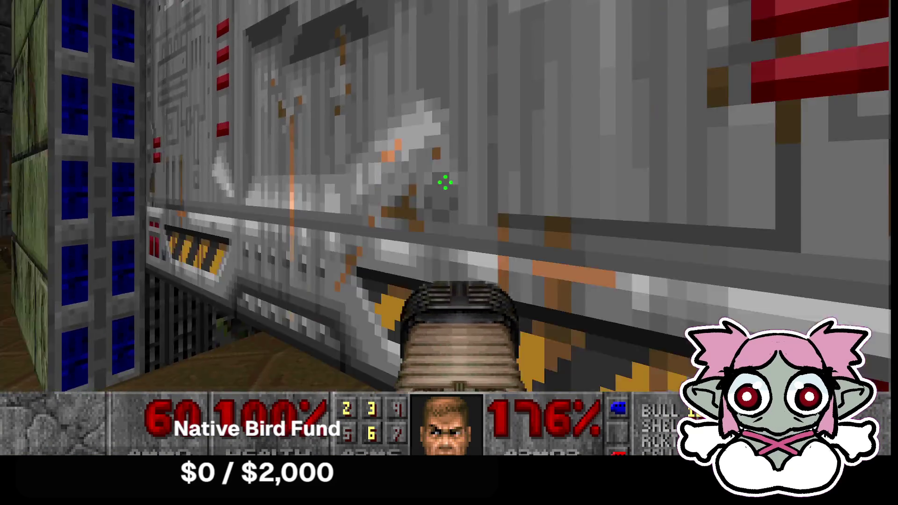
pyautogui.press('Up')
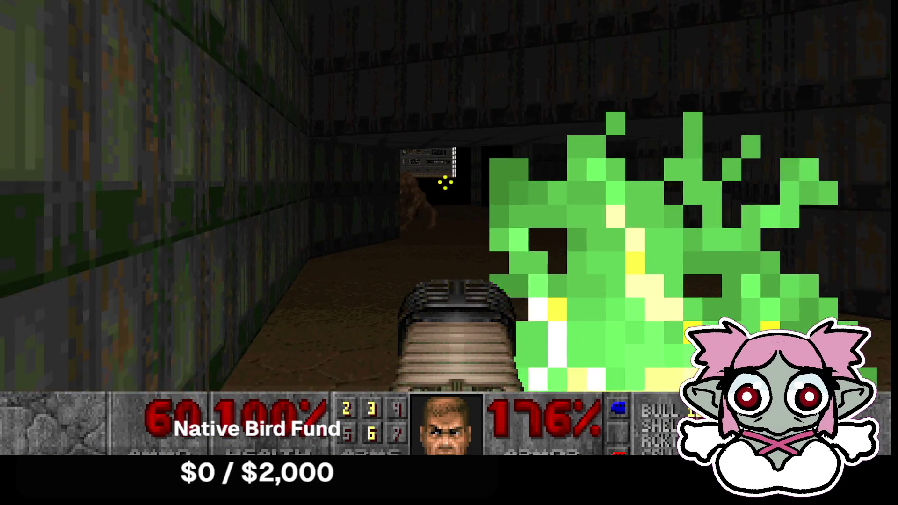
# - Kill the demon and the lost soul in the green corridor with the plasma rifle
pyautogui.press('ctrl')
pyautogui.press('Left')
pyautogui.press('ctrl')
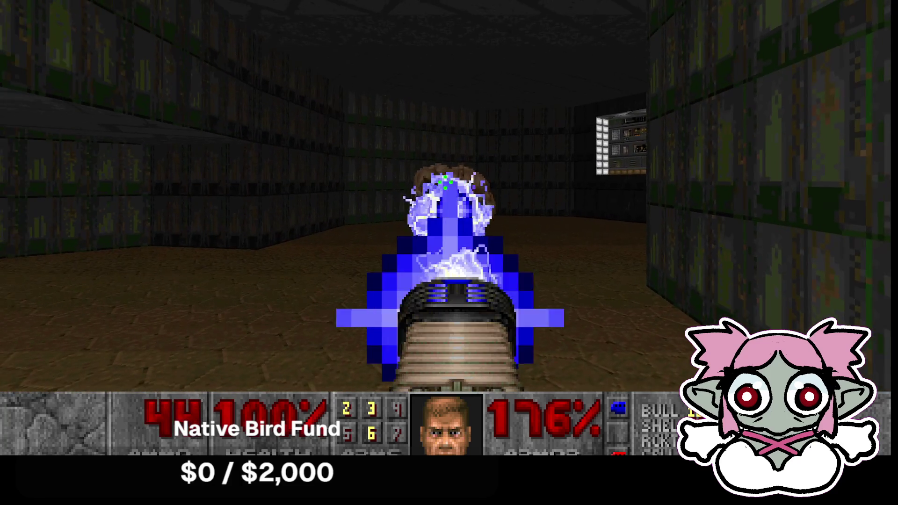
pyautogui.press('Up')
pyautogui.press('Up')
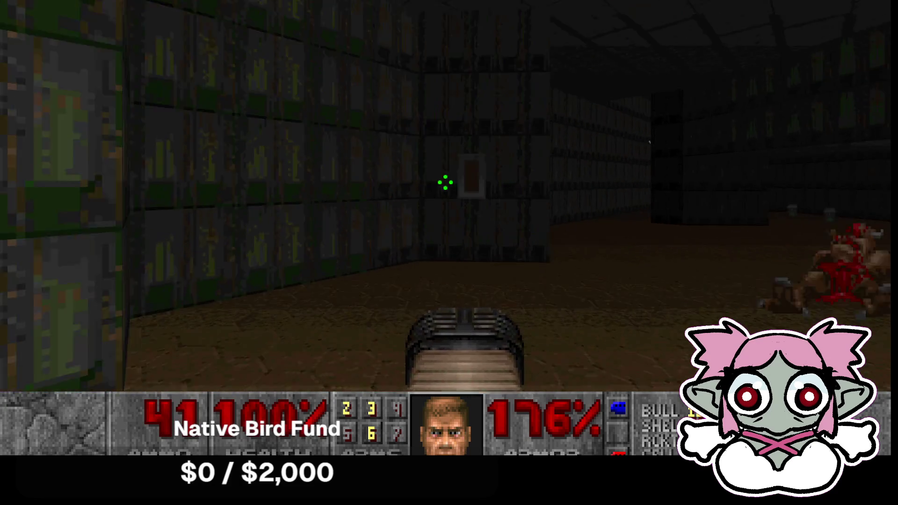
pyautogui.press('Right')
pyautogui.press('ctrl')
pyautogui.press('ctrl')
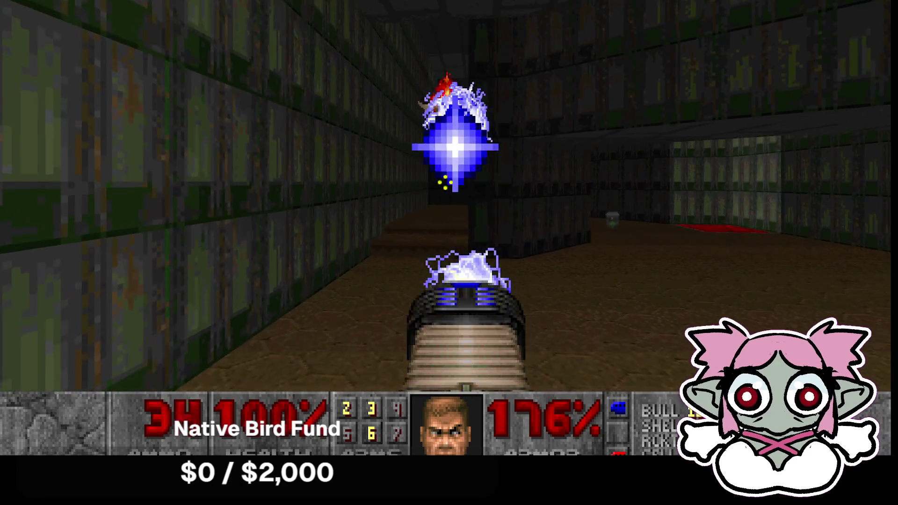
pyautogui.press('Up')
pyautogui.press('Up')
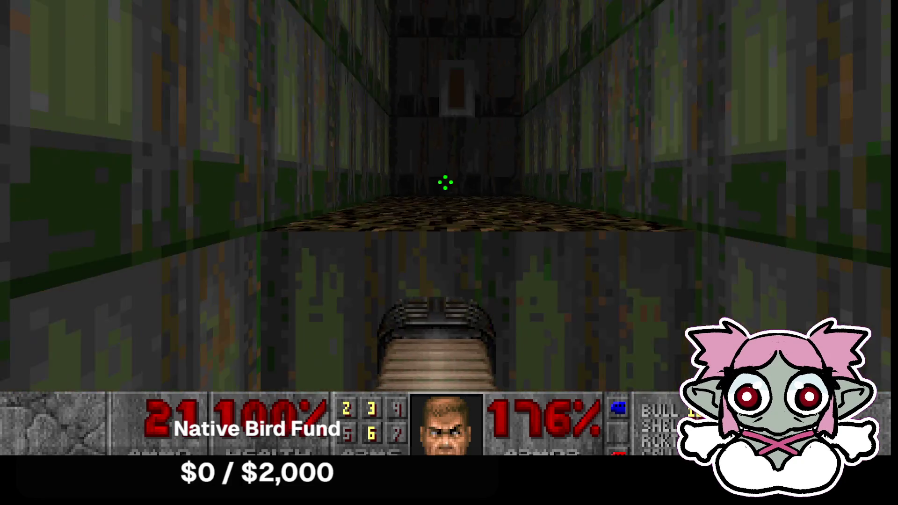
# - Head down the dark corridor to the computer panel room and teleport to the grey corridor
pyautogui.press('Left')
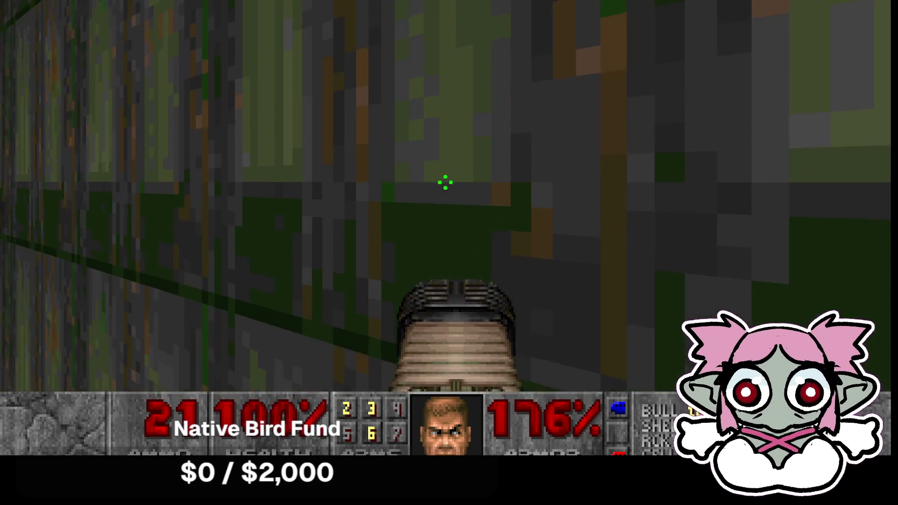
pyautogui.press('Up')
pyautogui.press('Right')
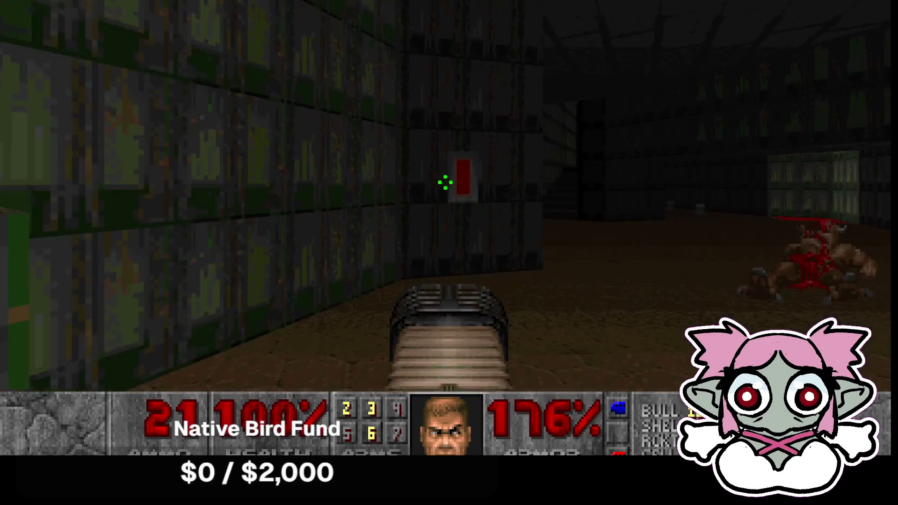
pyautogui.press('Left')
pyautogui.press('Up')
pyautogui.press('Up')
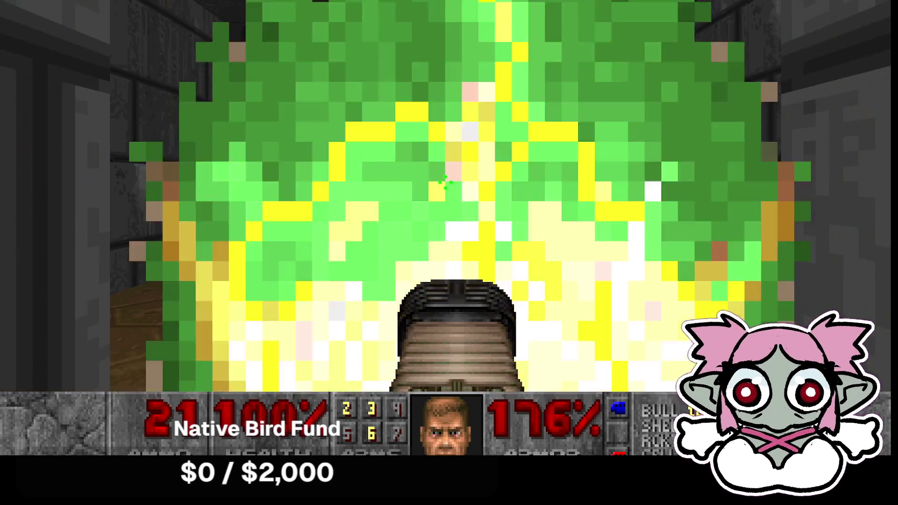
# - Shoot the imp with the plasma rifle and enter the exit room to finish Deimos Anomaly
pyautogui.press('Up')
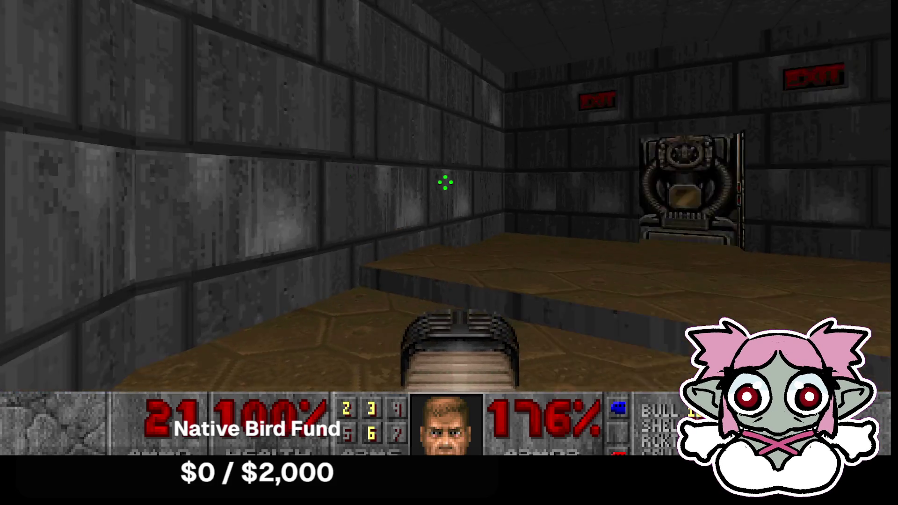
pyautogui.press('Right')
pyautogui.press('Up')
pyautogui.press('Left')
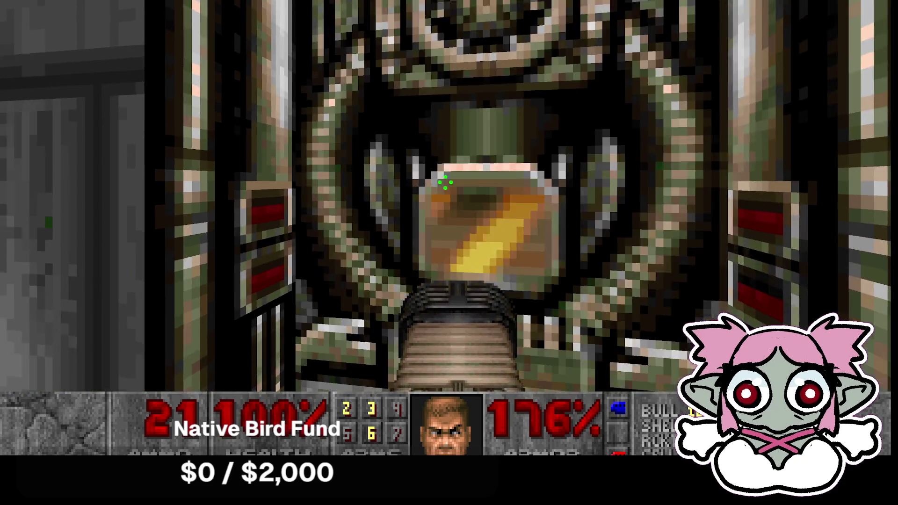
pyautogui.press('ctrl')
pyautogui.press('Up')
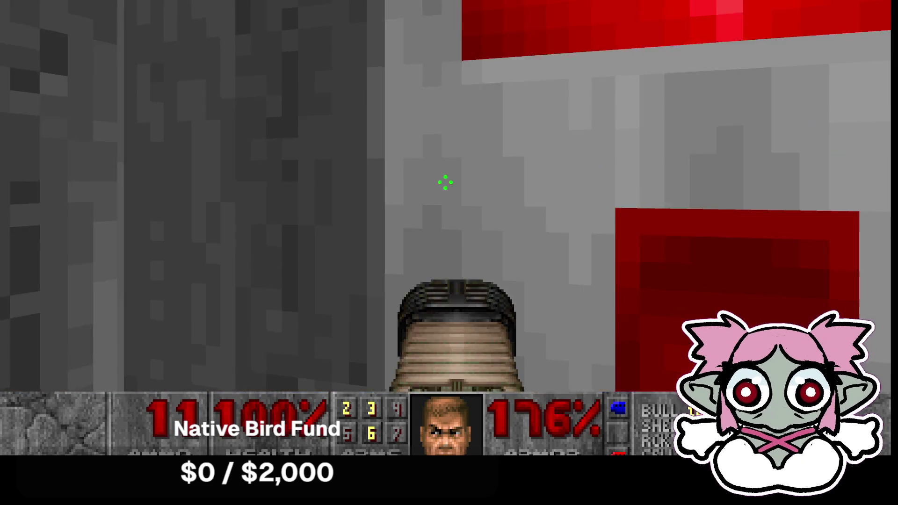
pyautogui.press('space')
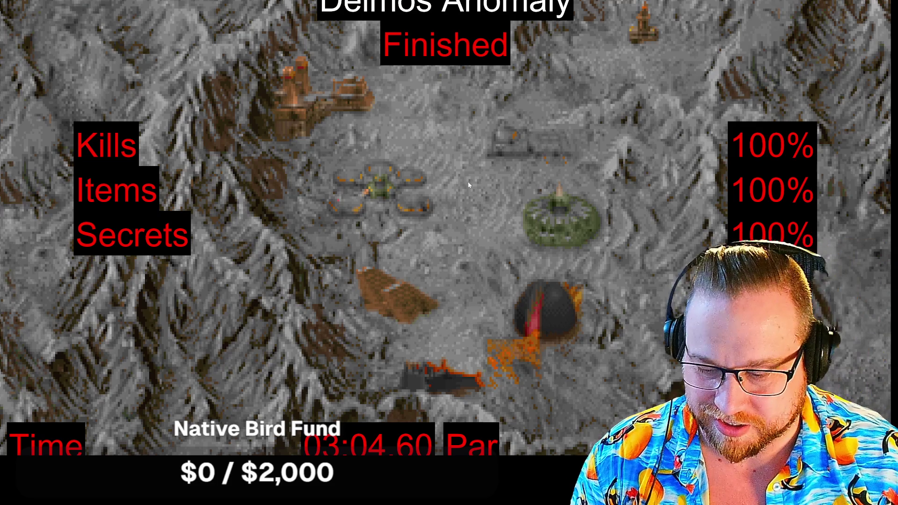
# - Skip the level statistics, choose End Game from the pause menu, then pick Change Game
pyautogui.click(484, 169)
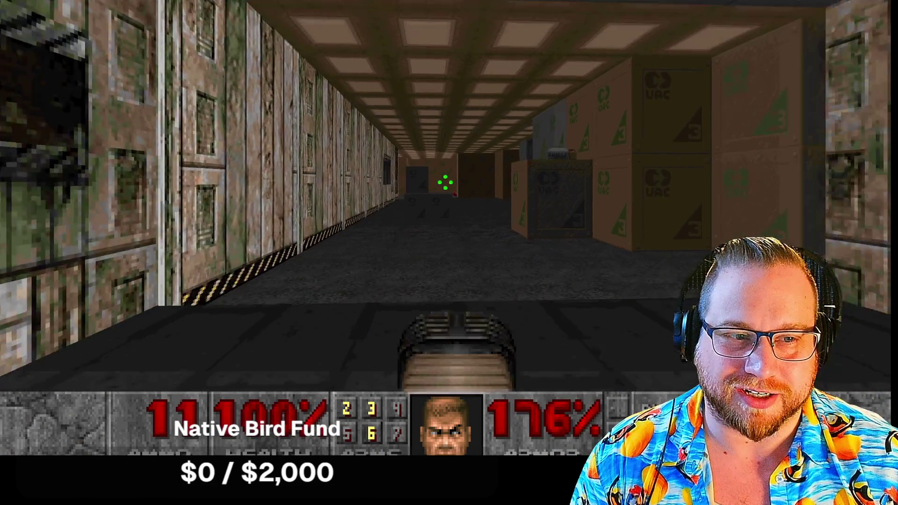
pyautogui.press('Escape')
pyautogui.click(449, 352)
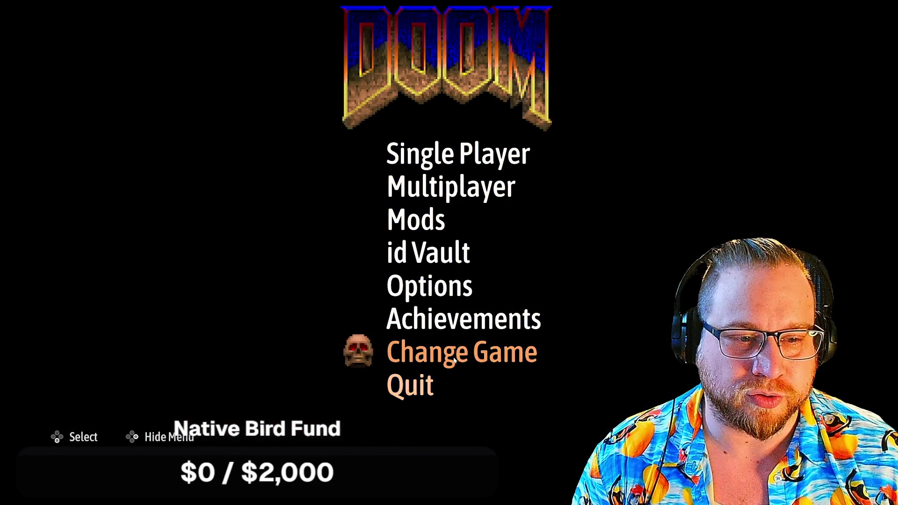
pyautogui.click(422, 353)
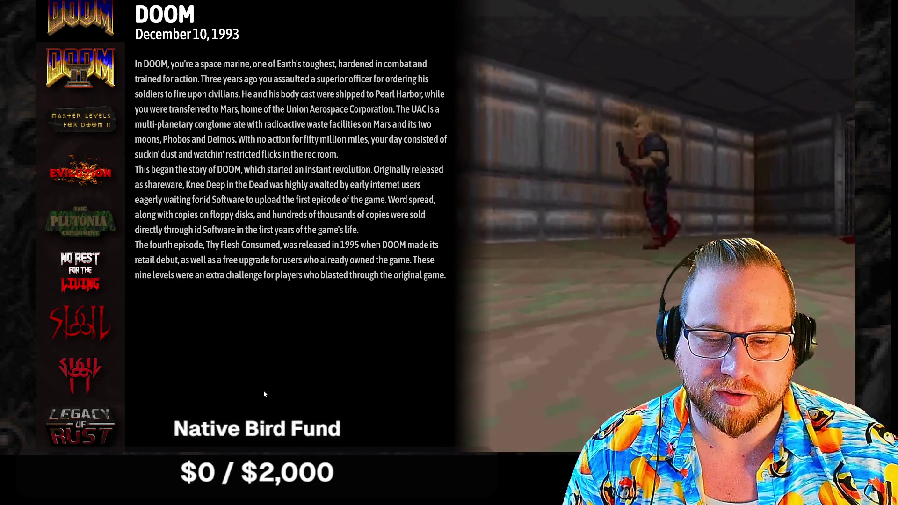
# - Quit DOOM back to the desktop and dismiss Steam's post-game summary
pyautogui.press('Escape')
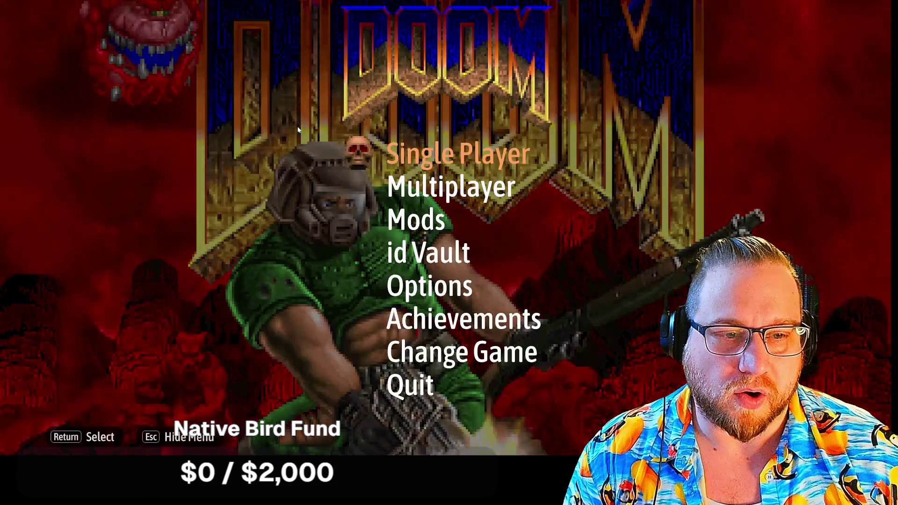
pyautogui.hotkey('alt', 'Tab')
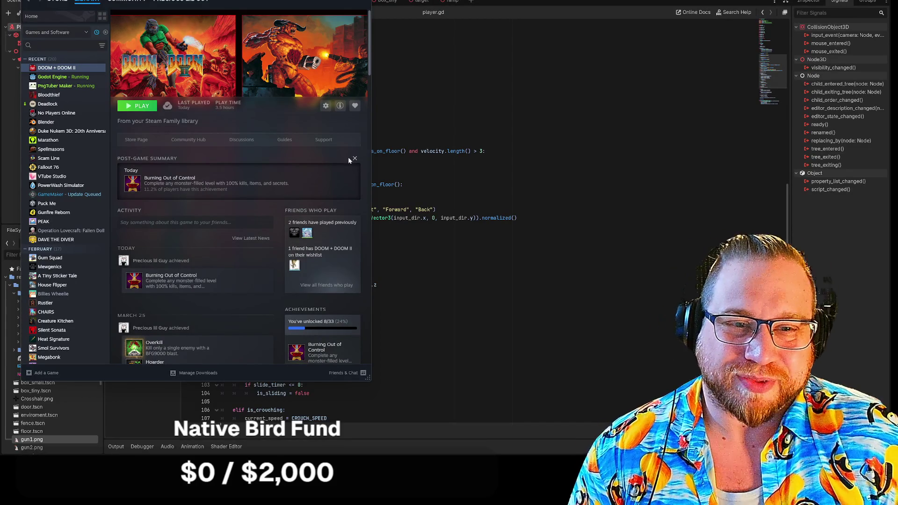
pyautogui.click(354, 159)
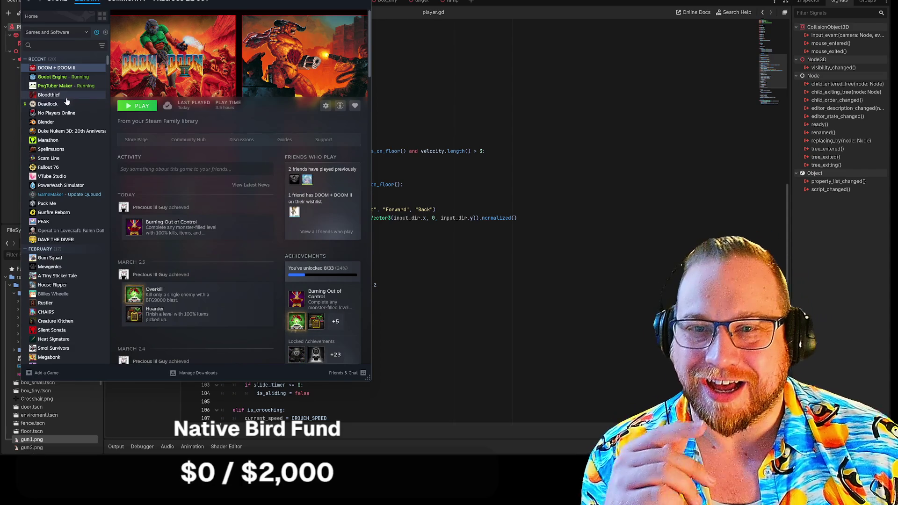
# - Launch Bloodthief from its library page with the standard Play Bloodthief option
pyautogui.click(49, 95)
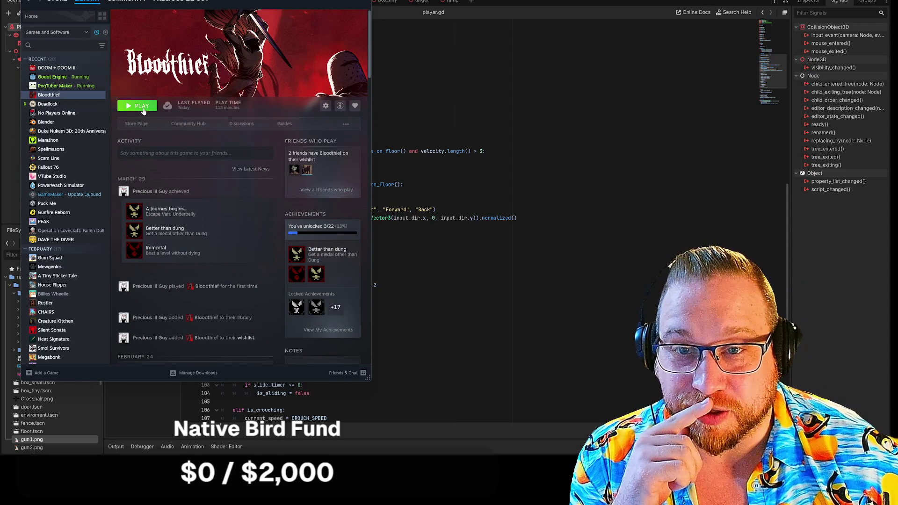
pyautogui.click(144, 106)
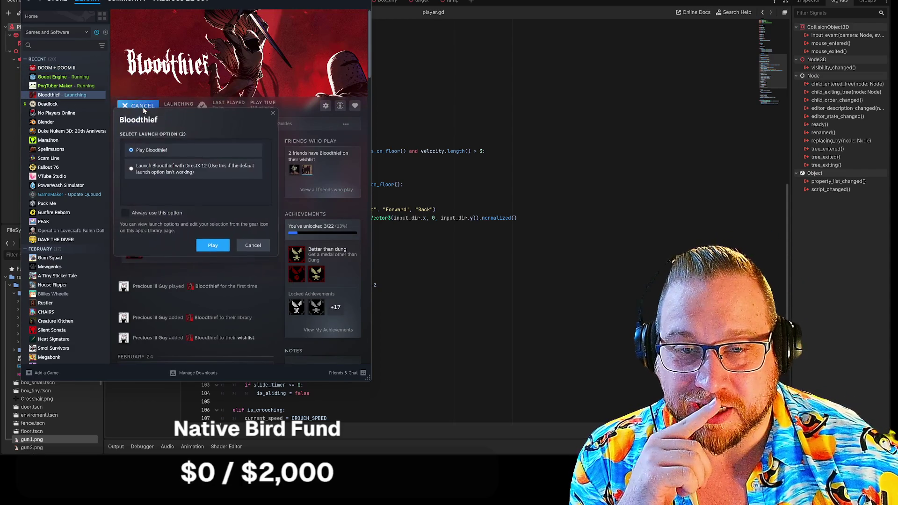
pyautogui.click(217, 244)
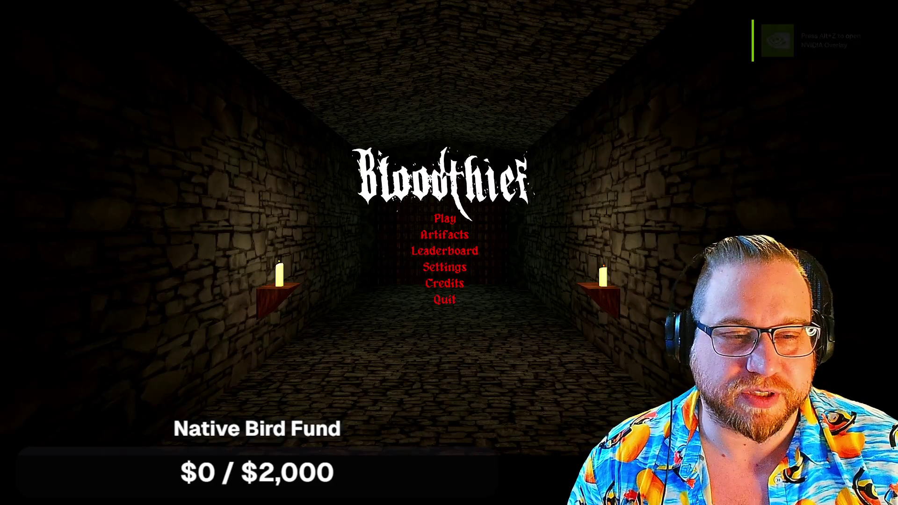
# - Start Varu Underbelly from Map Select, walk forward briefly, then exit to the desktop
pyautogui.click(449, 219)
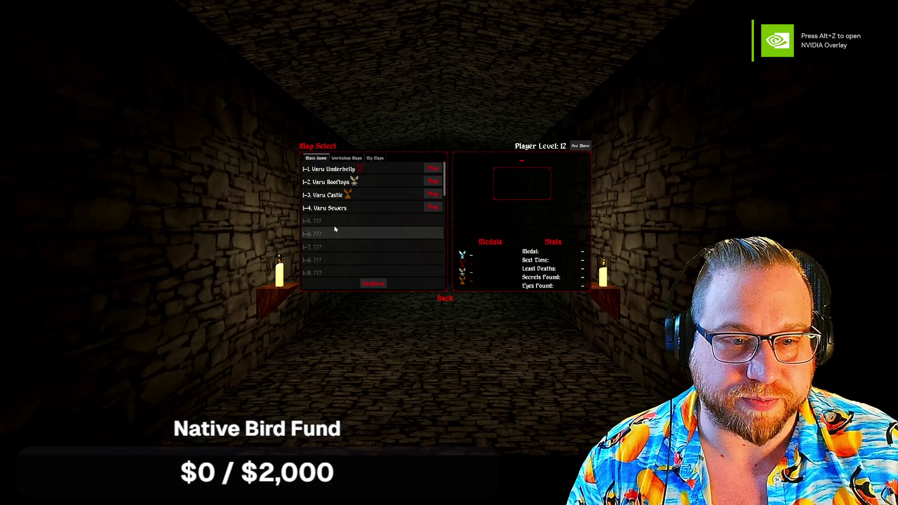
pyautogui.click(431, 169)
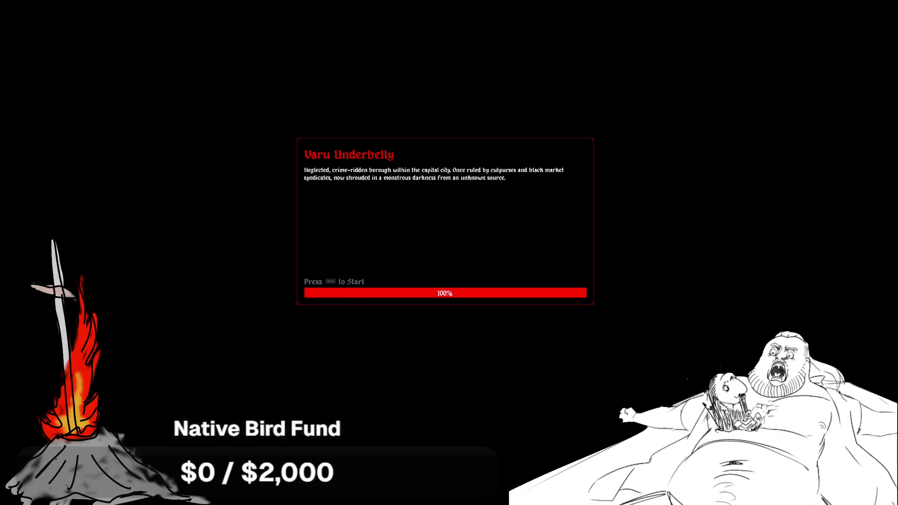
pyautogui.press('space')
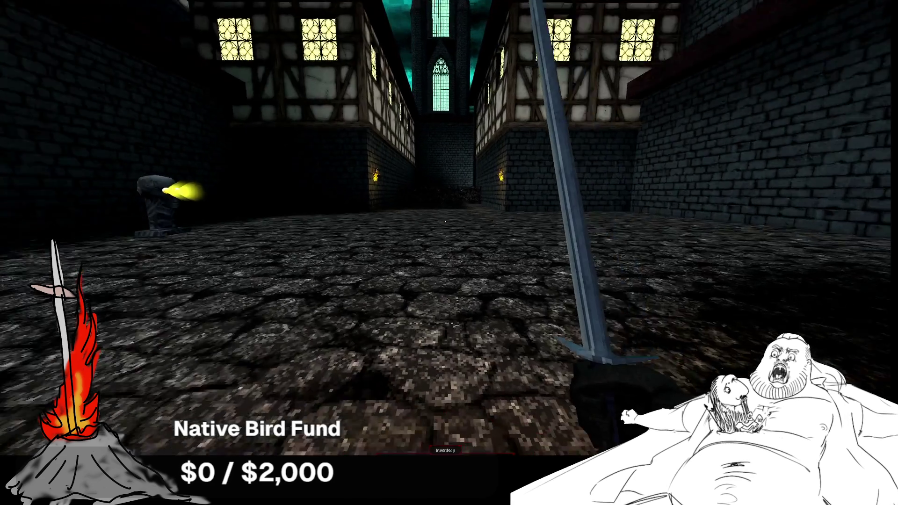
pyautogui.press('w')
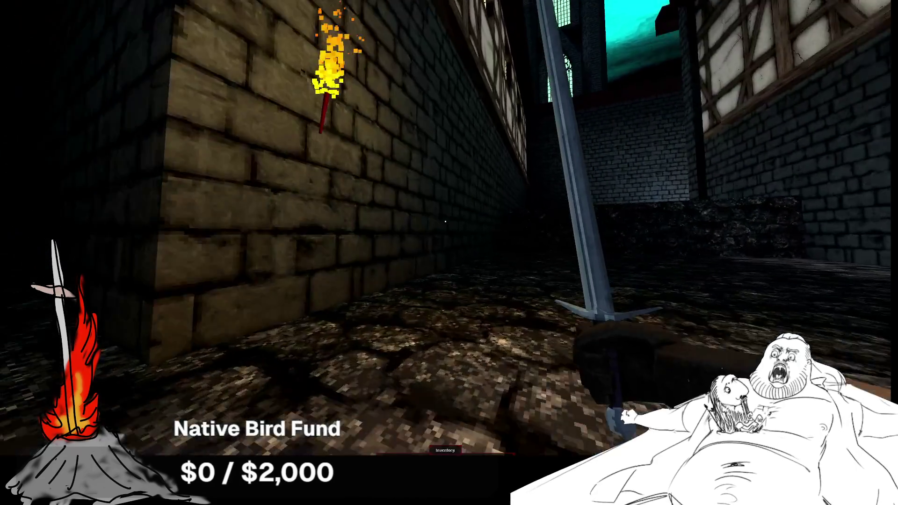
pyautogui.hotkey('alt', 'Tab')
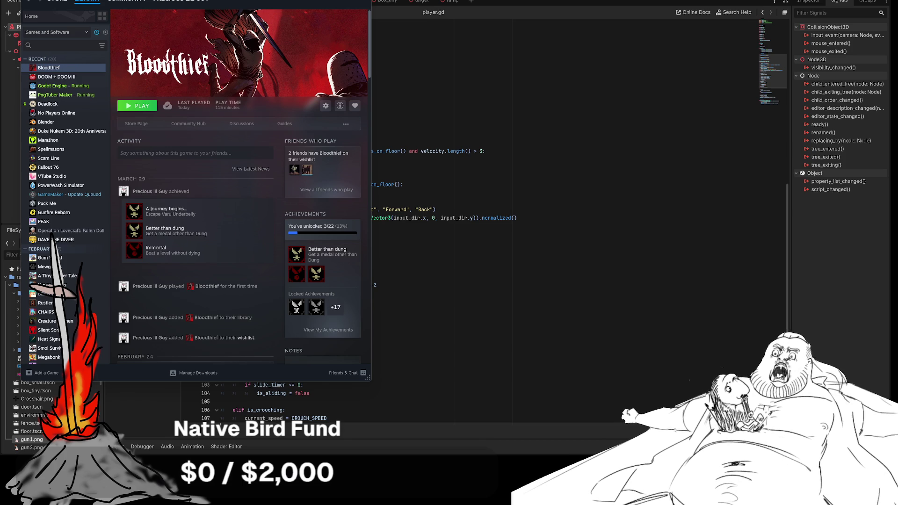
# - Nudge the Steam library window left, then hide it to reveal Godot's player.gd
pyautogui.moveTo(281, 3)
pyautogui.mouseDown()
pyautogui.moveTo(267, 8)
pyautogui.moveTo(266, 0)
pyautogui.mouseUp()
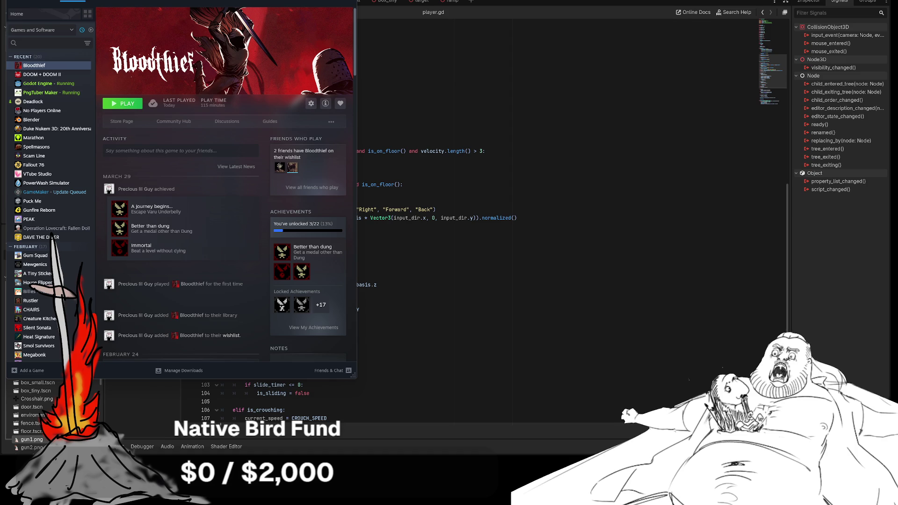
pyautogui.hotkey('alt', 'Tab')
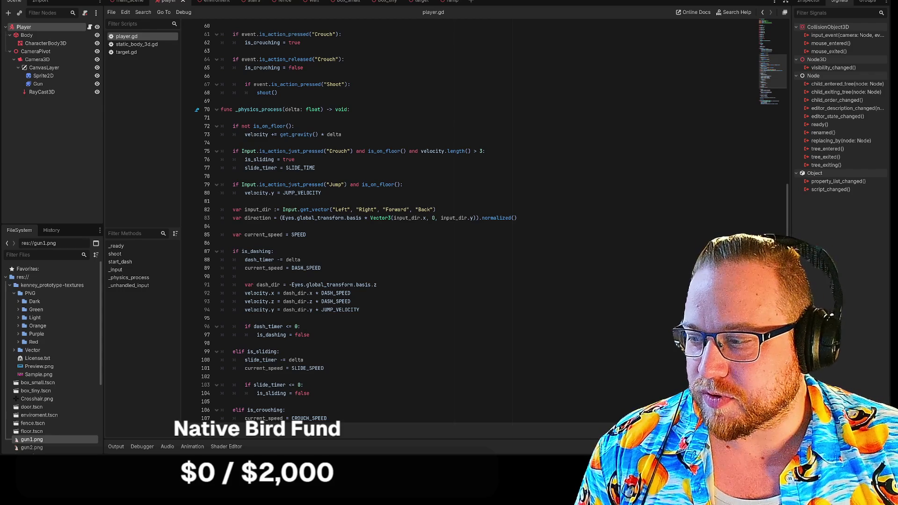
# - Show Steam's Bloodthief library page over the Godot player.gd script
pyautogui.hotkey('alt', 'Tab')
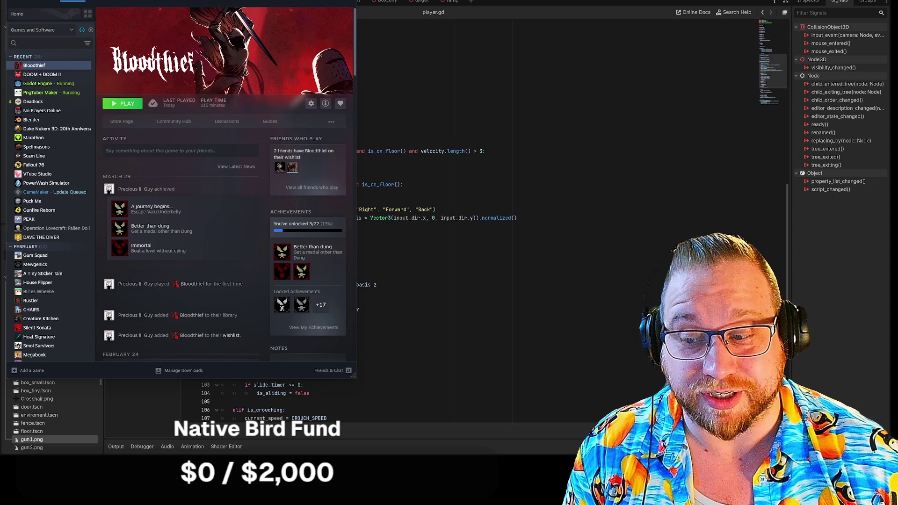
# - Put away Steam's Bloodthief page, leaving Godot's player.gd physics code in front
pyautogui.hotkey('alt', 'Tab')
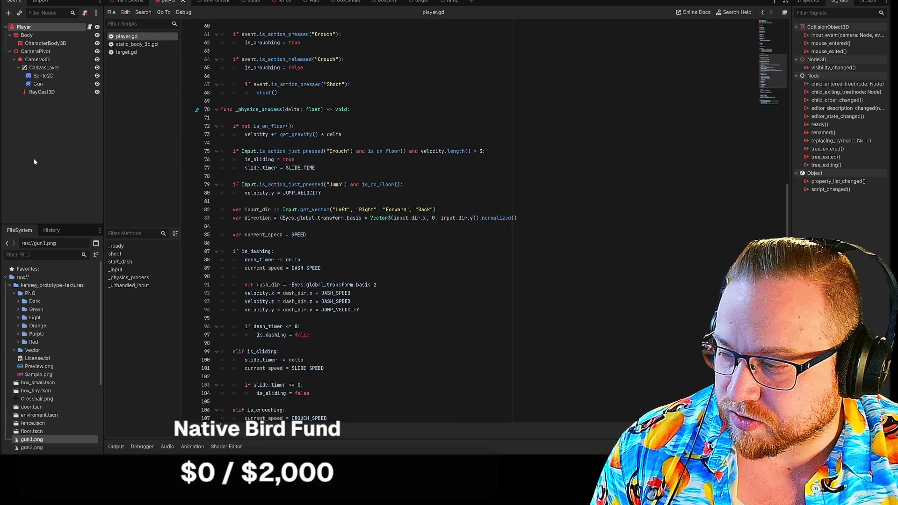
pyautogui.hotkey('alt', 'Tab')
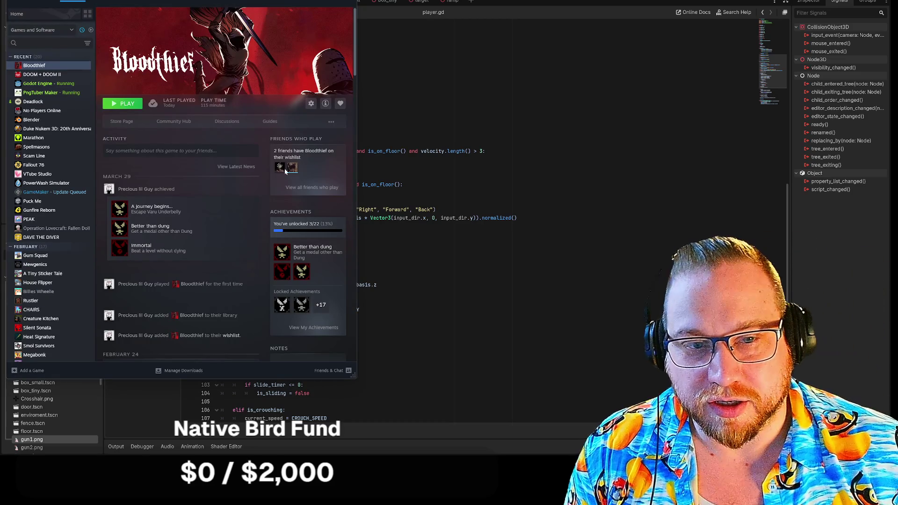
pyautogui.moveTo(280, 170)
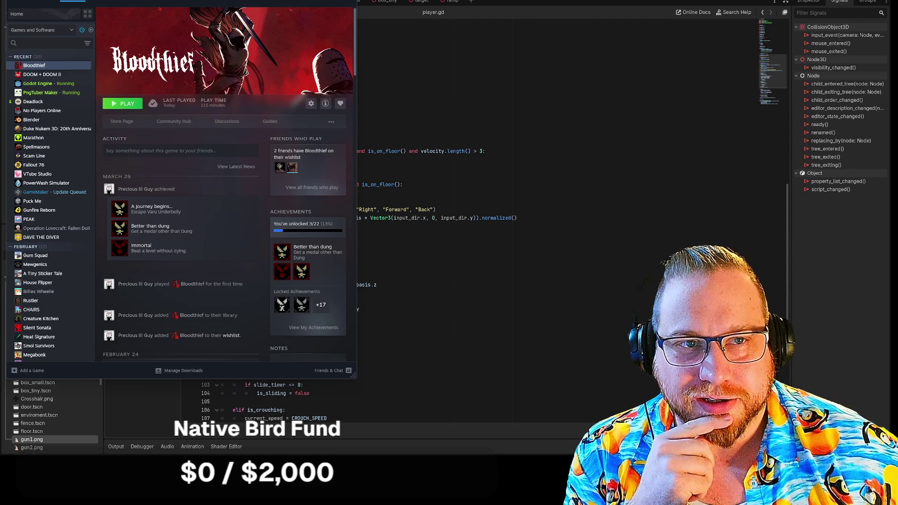
pyautogui.hotkey('alt', 'Tab')
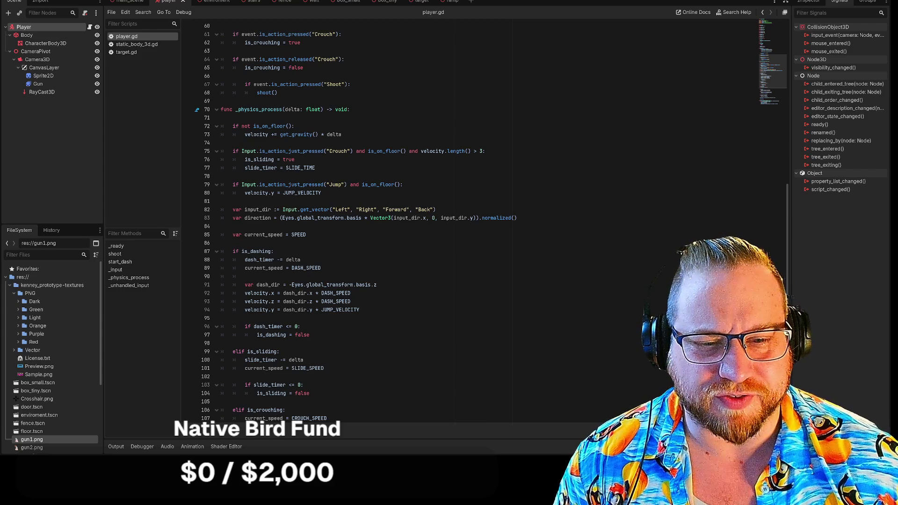
# - Select the CanvasLayer node in the Player scene's Scene dock
pyautogui.scroll(-7, 468, 222)
pyautogui.scroll(-1, 468, 222)
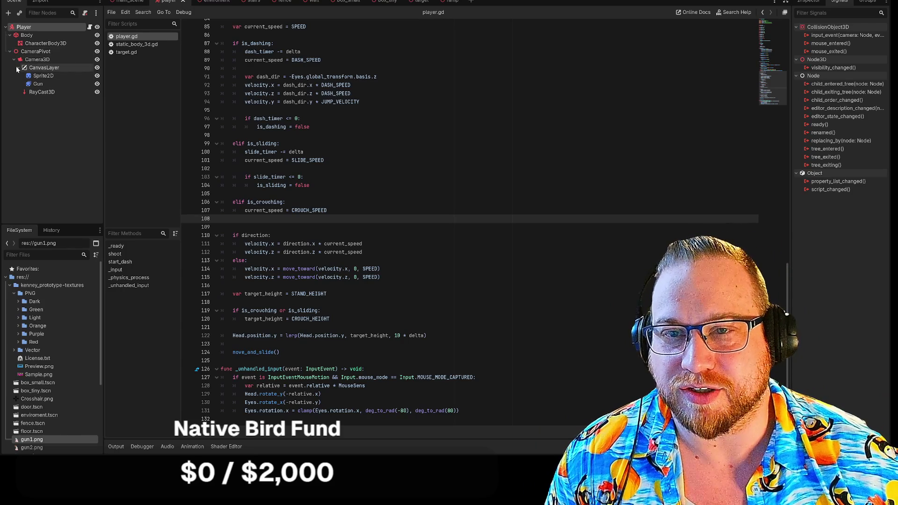
pyautogui.click(41, 69)
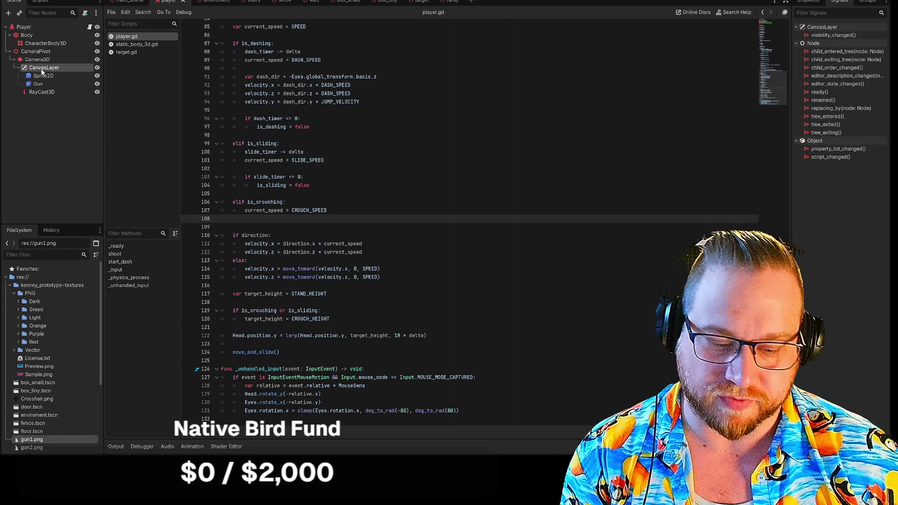
# - Delete CanvasLayer along with its Sprite2D and Gun children, and add a blank scene tab
pyautogui.press('Delete')
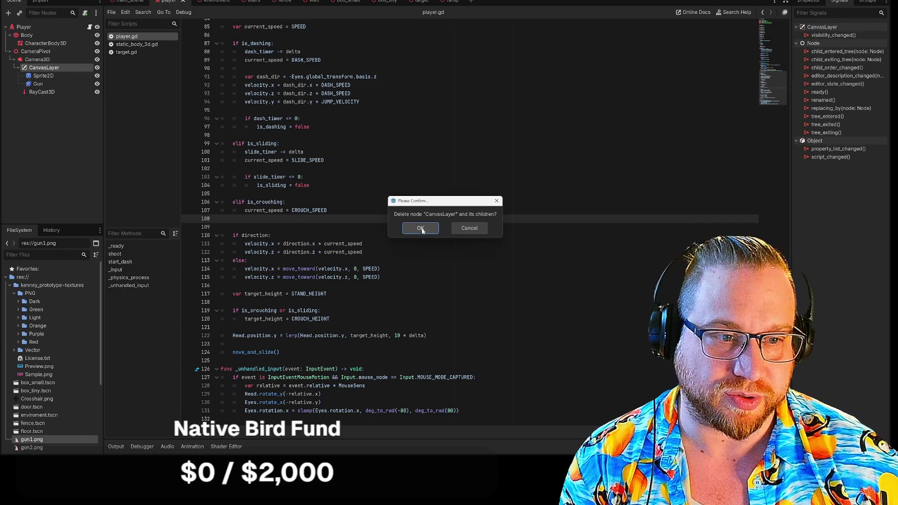
pyautogui.click(420, 228)
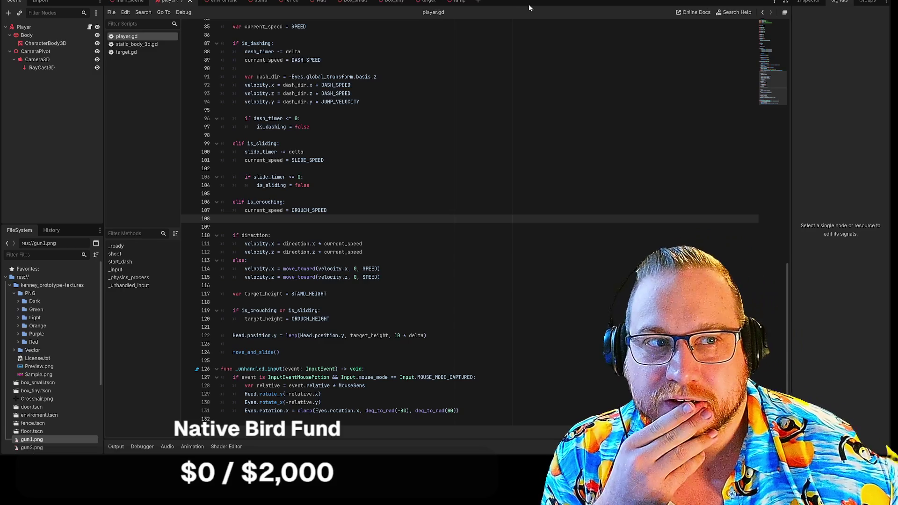
pyautogui.click(478, 1)
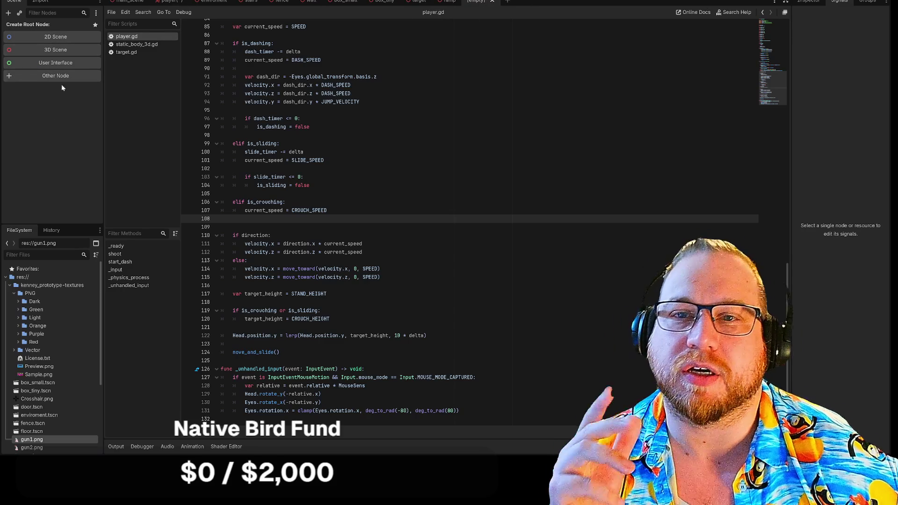
pyautogui.click(164, 1)
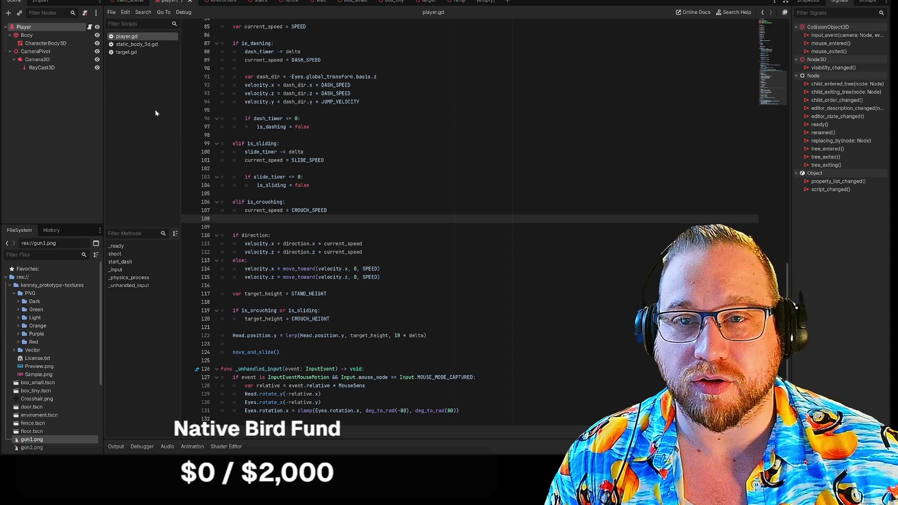
pyautogui.click(482, 1)
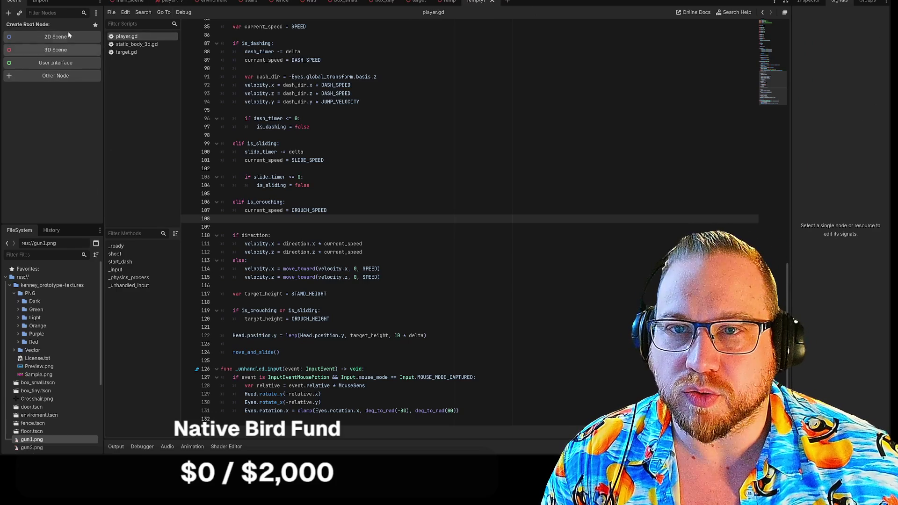
# - Create a Node-based Global.gd script and delete its template code, leaving only 'extends Node'
pyautogui.click(111, 13)
pyautogui.click(136, 26)
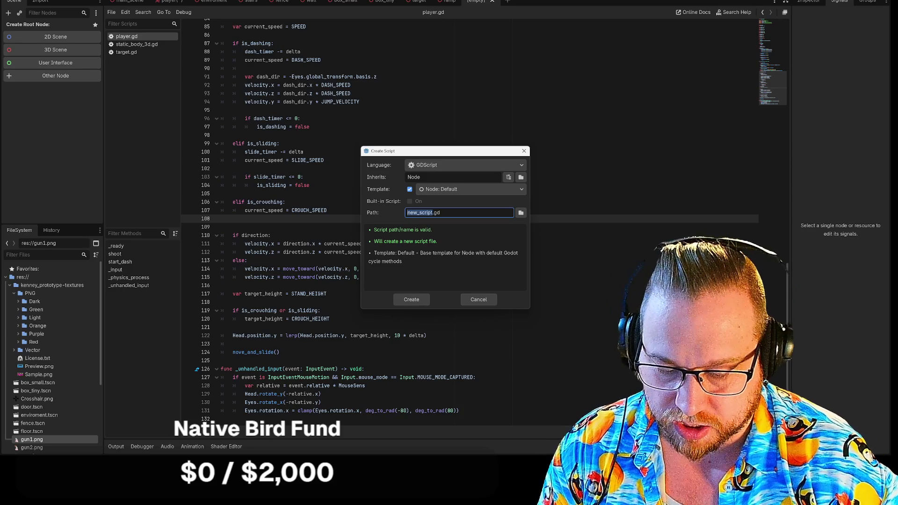
pyautogui.write('Global')
pyautogui.write('l')
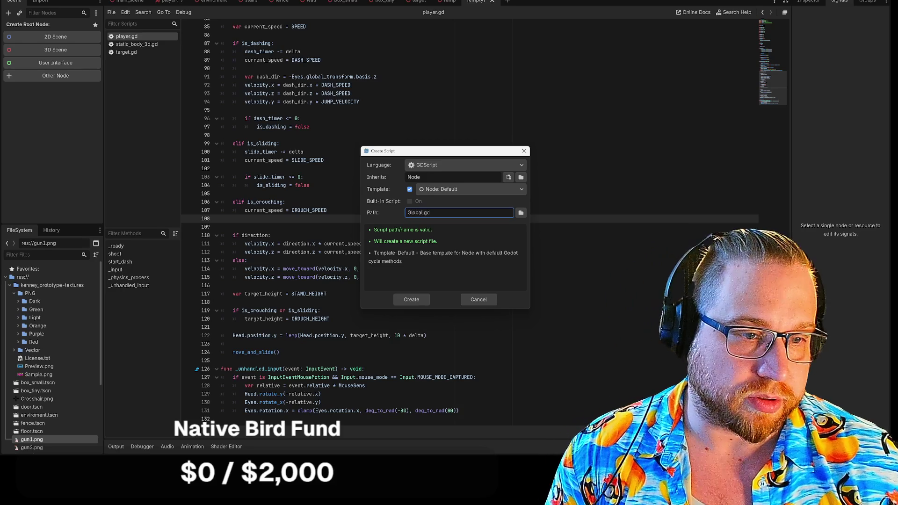
pyautogui.click(406, 301)
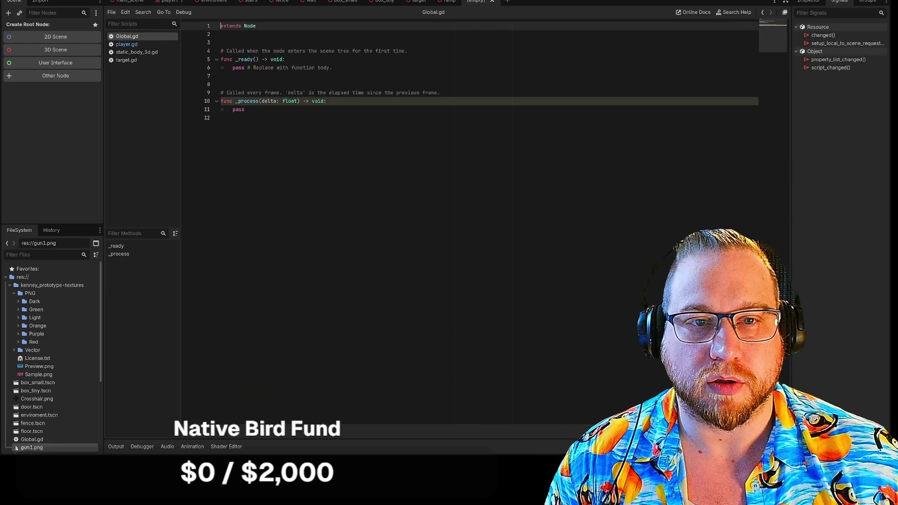
pyautogui.moveTo(252, 110)
pyautogui.mouseDown()
pyautogui.moveTo(222, 91)
pyautogui.moveTo(221, 51)
pyautogui.mouseUp()
pyautogui.press('BackSpace')
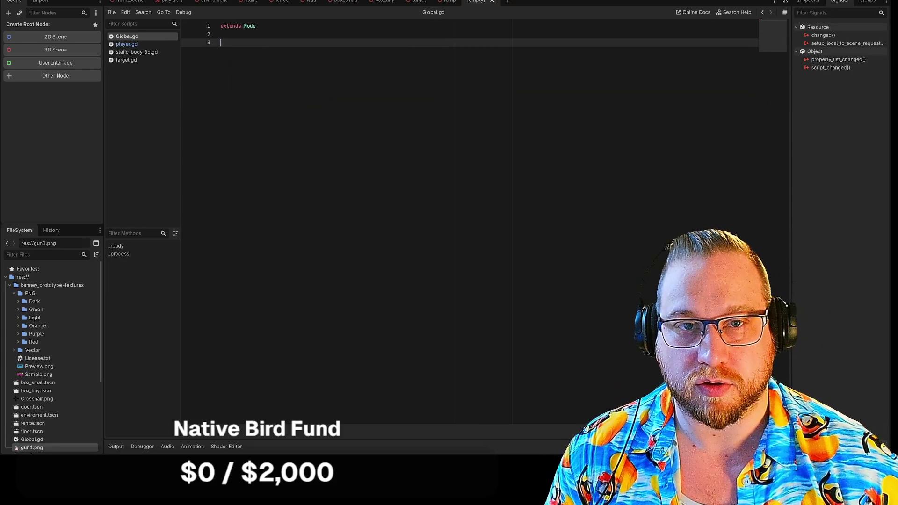
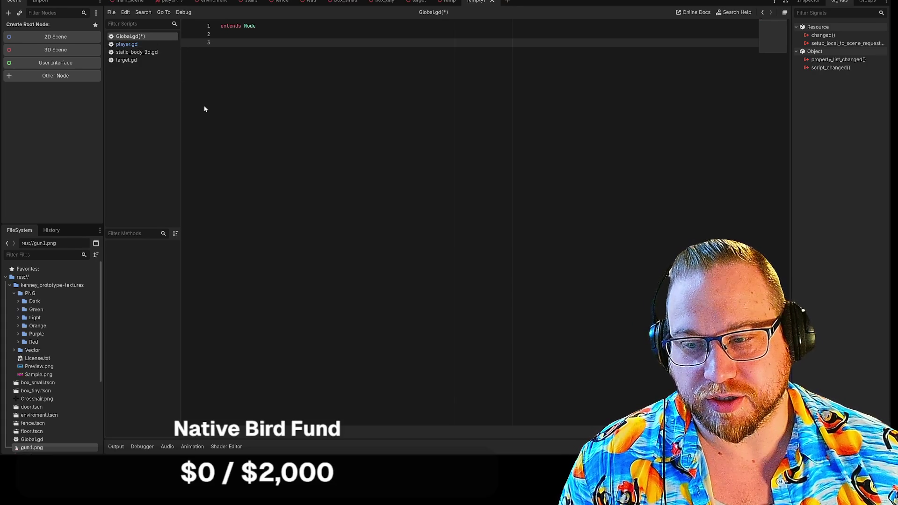
# - Save Global.gd from the script list and add a new line 3 below extends Node
pyautogui.rightClick(146, 40)
pyautogui.click(166, 45)
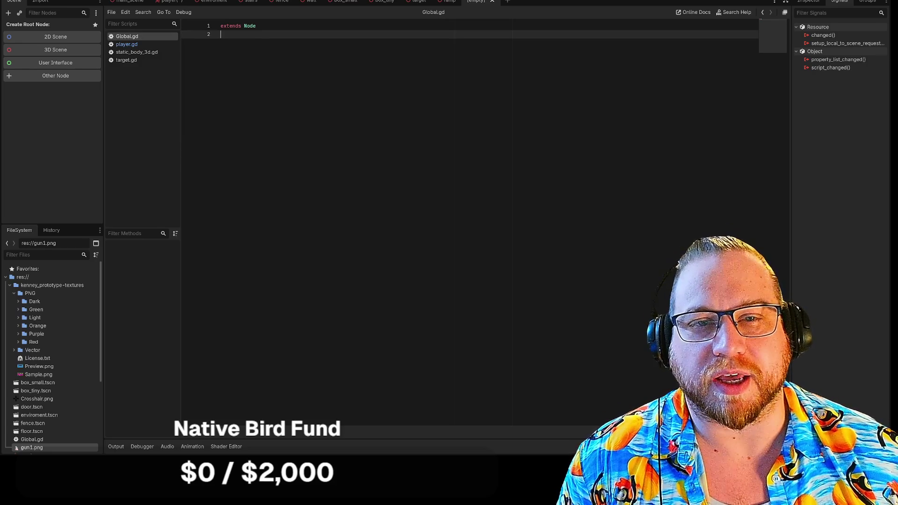
pyautogui.press('Return')
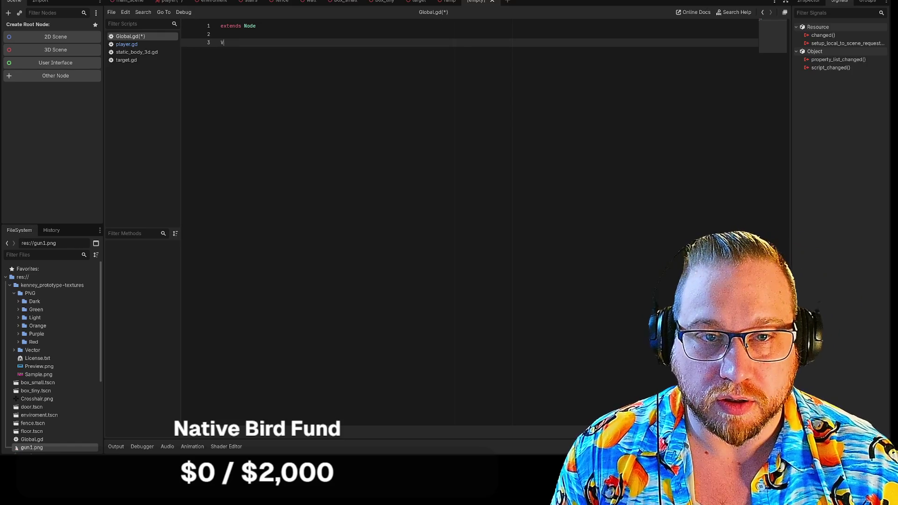
# - Complete the keyword 'var' on line 3 of Global.gd
pyautogui.write('ar')
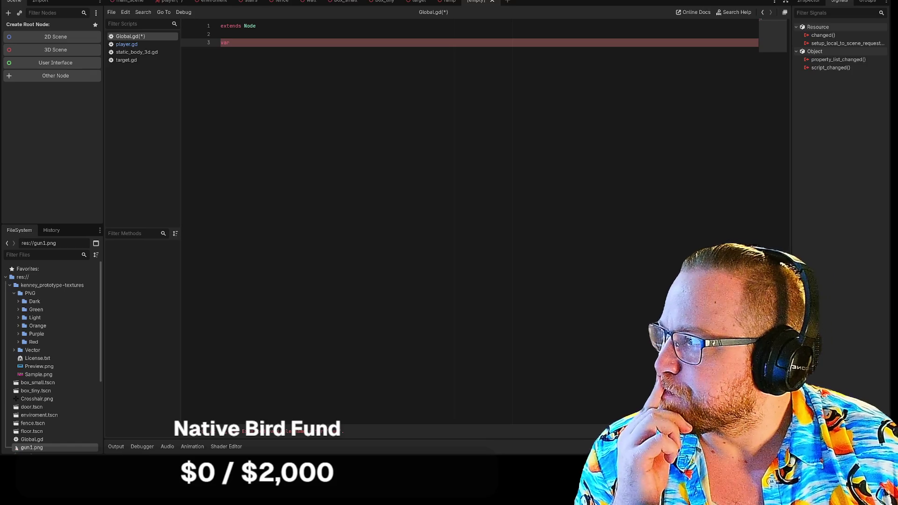
# - Switch to the browser and open Parsec Dash from the itch.io creator dashboard
pyautogui.hotkey('alt', 'Tab')
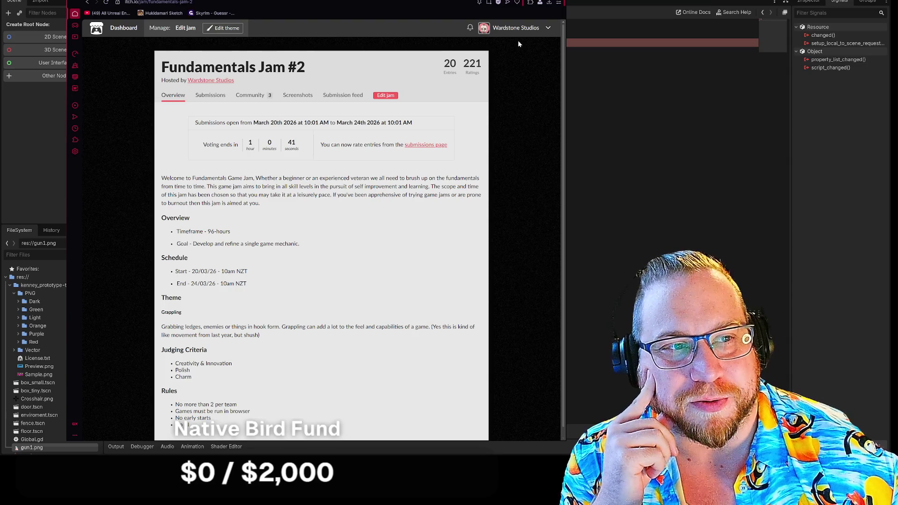
pyautogui.click(548, 28)
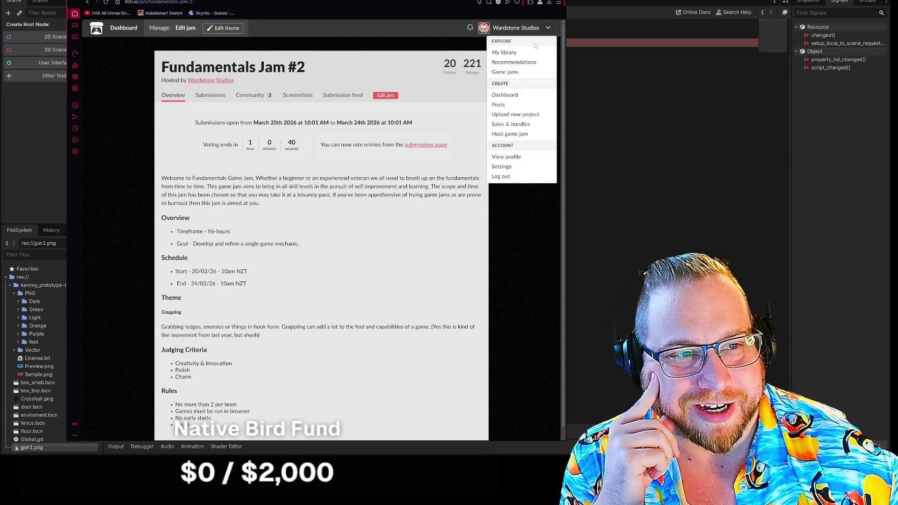
pyautogui.click(505, 95)
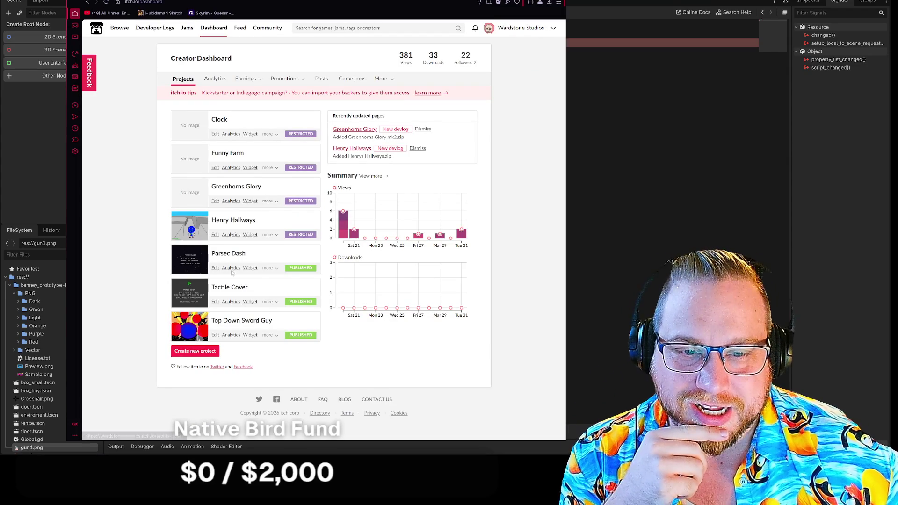
pyautogui.click(246, 258)
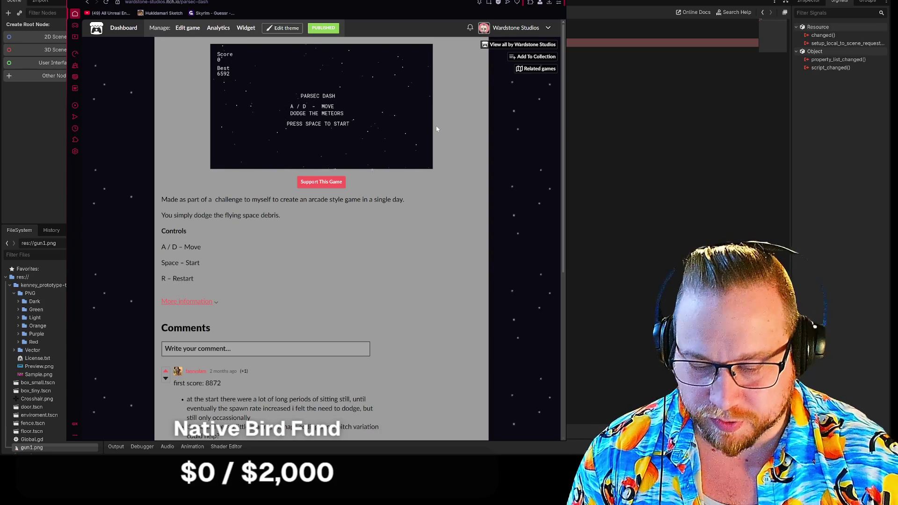
# - Start Parsec Dash and dodge meteors with A and D until Game Over at 2947
pyautogui.press('space')
pyautogui.press('d')
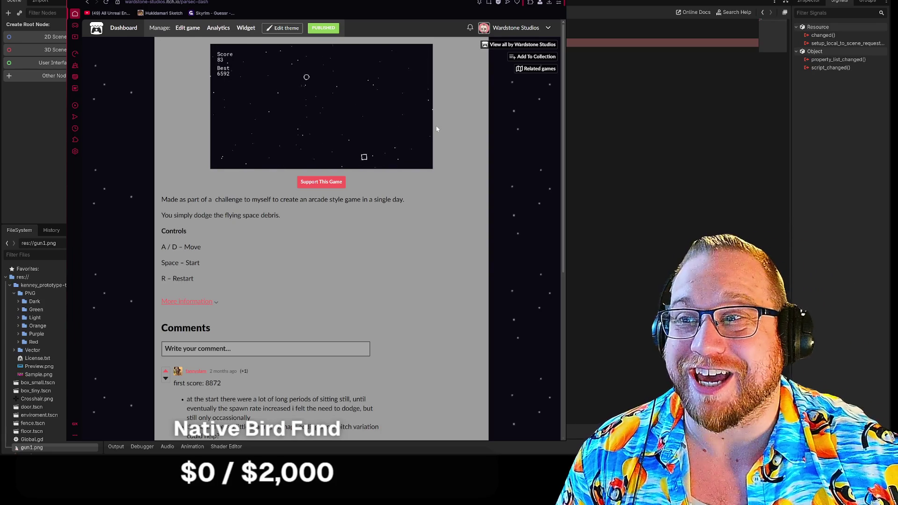
pyautogui.press('a')
pyautogui.press('d')
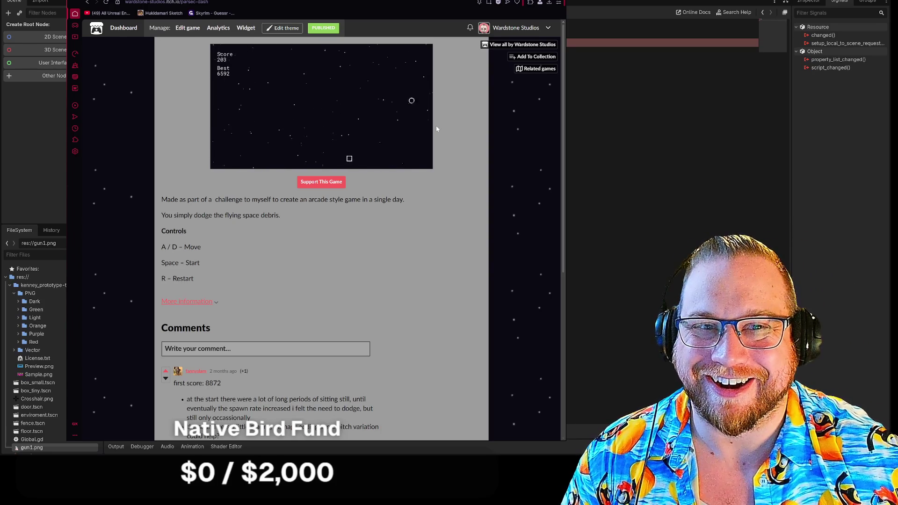
pyautogui.press('a')
pyautogui.press('d')
pyautogui.press('a')
pyautogui.press('d')
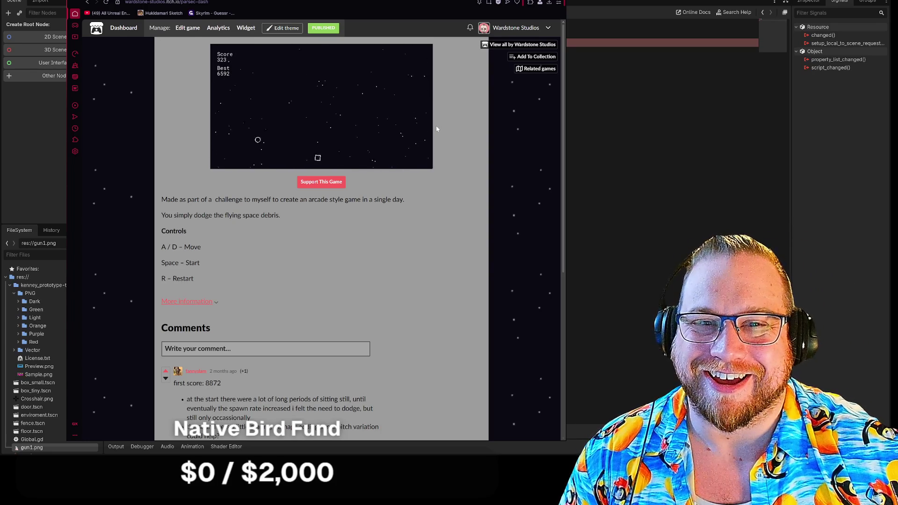
pyautogui.press('d')
pyautogui.press('a')
pyautogui.press('d')
pyautogui.press('a')
pyautogui.press('d')
pyautogui.press('a')
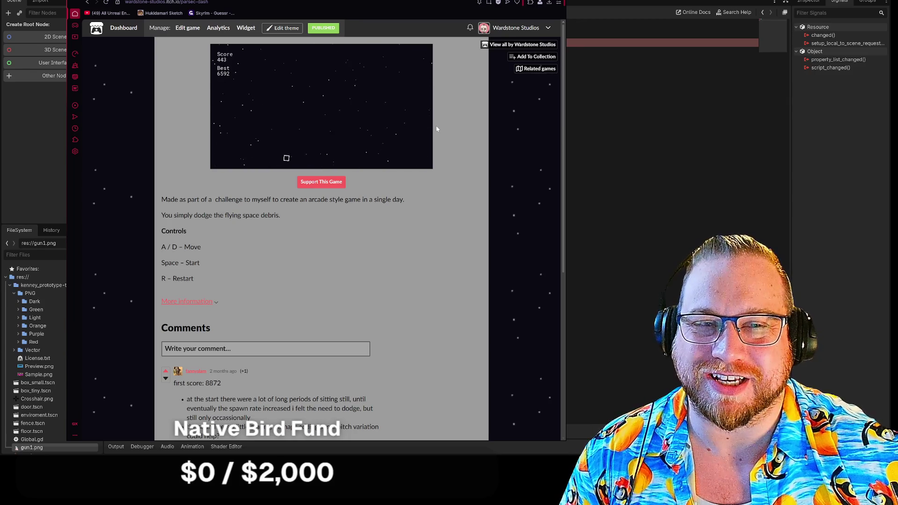
pyautogui.press('d')
pyautogui.press('a')
pyautogui.press('d')
pyautogui.press('a')
pyautogui.press('d')
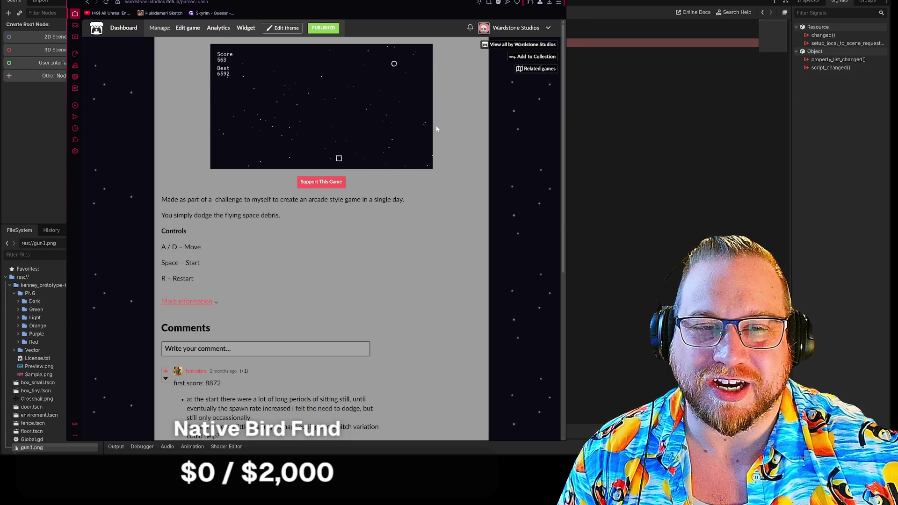
pyautogui.press('a')
pyautogui.press('d')
pyautogui.press('a')
pyautogui.press('d')
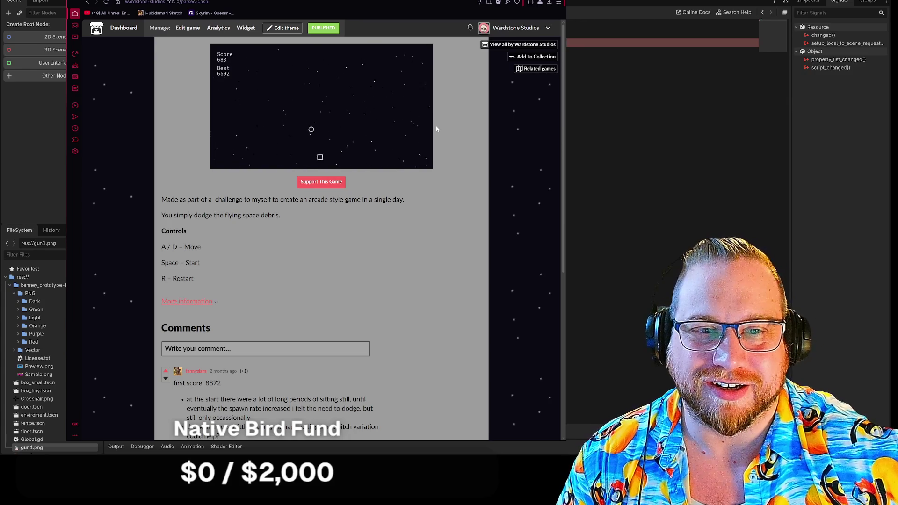
pyautogui.press('a')
pyautogui.press('d')
pyautogui.press('a')
pyautogui.press('d')
pyautogui.press('a')
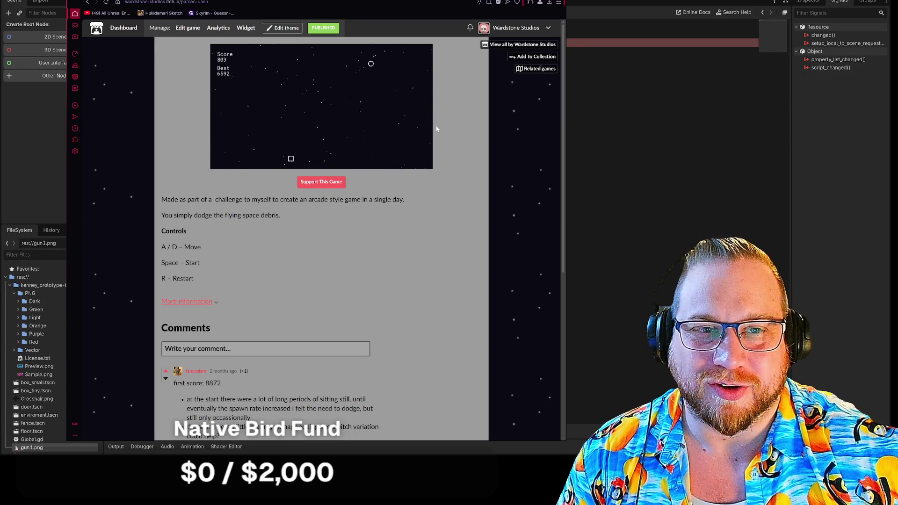
pyautogui.press('d')
pyautogui.press('a')
pyautogui.press('d')
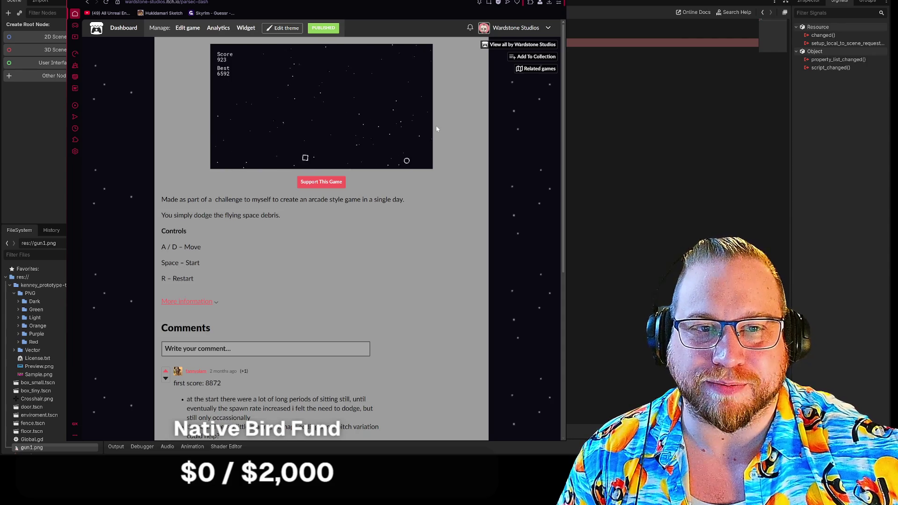
pyautogui.press('d')
pyautogui.press('a')
pyautogui.press('d')
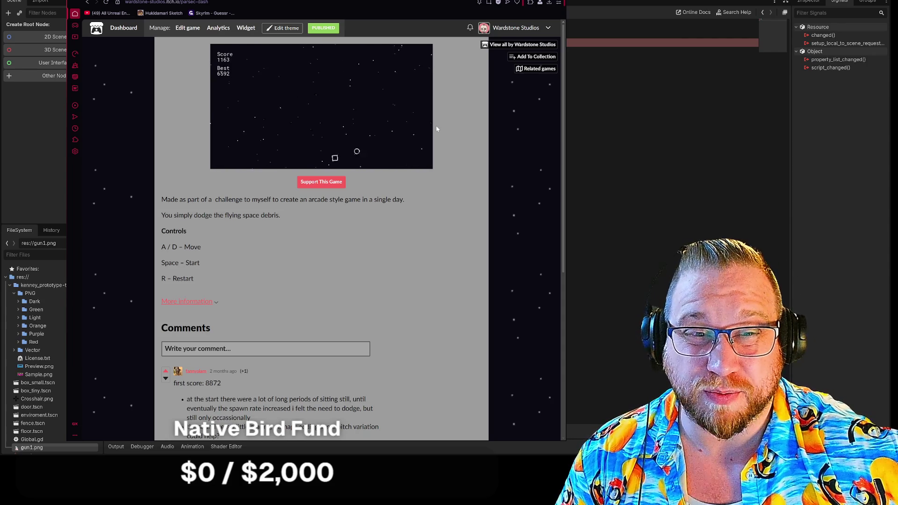
pyautogui.press('a')
pyautogui.press('d')
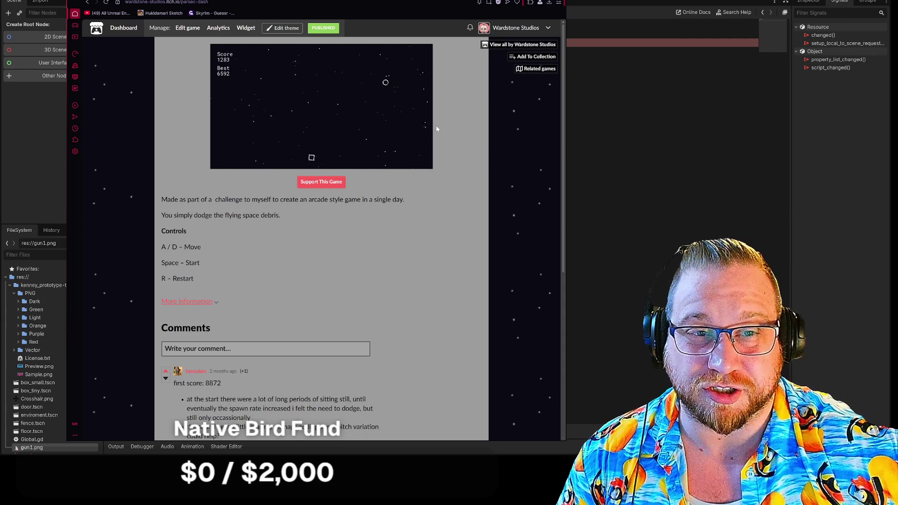
pyautogui.press('a')
pyautogui.press('d')
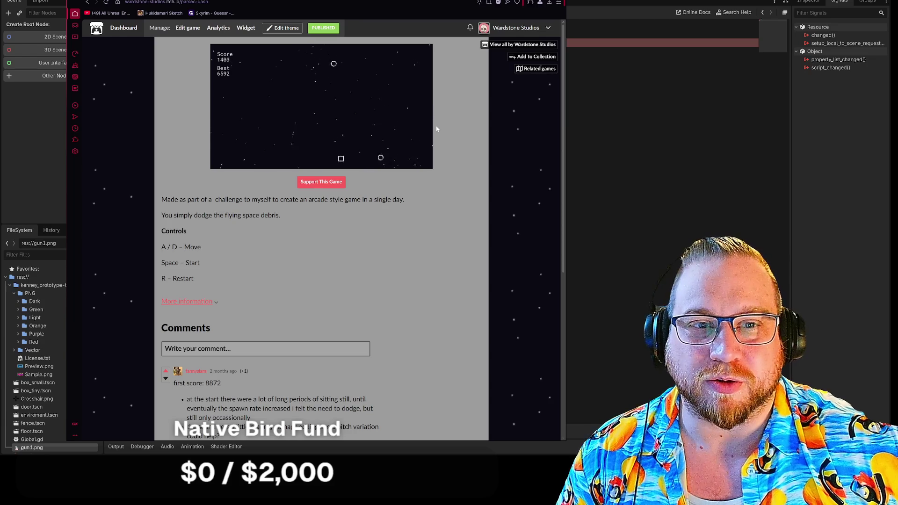
pyautogui.press('a')
pyautogui.press('d')
pyautogui.press('a')
pyautogui.press('d')
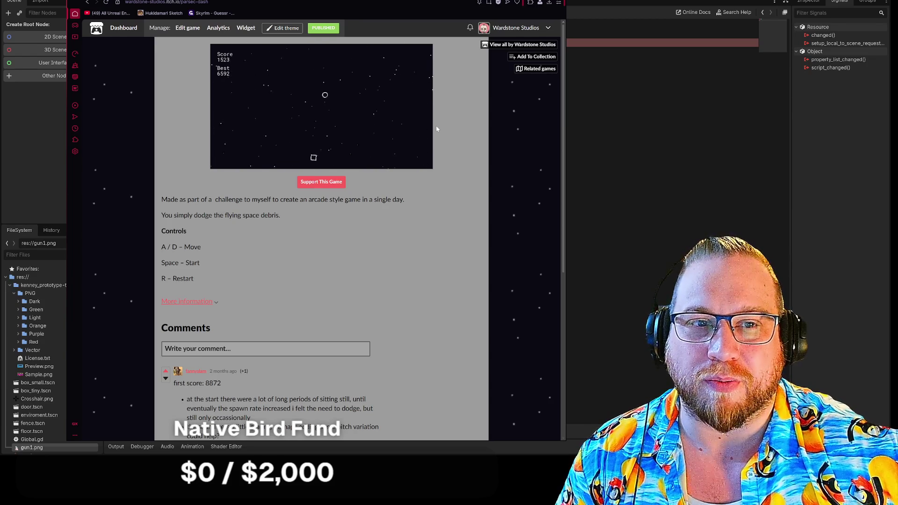
pyautogui.press('a')
pyautogui.press('d')
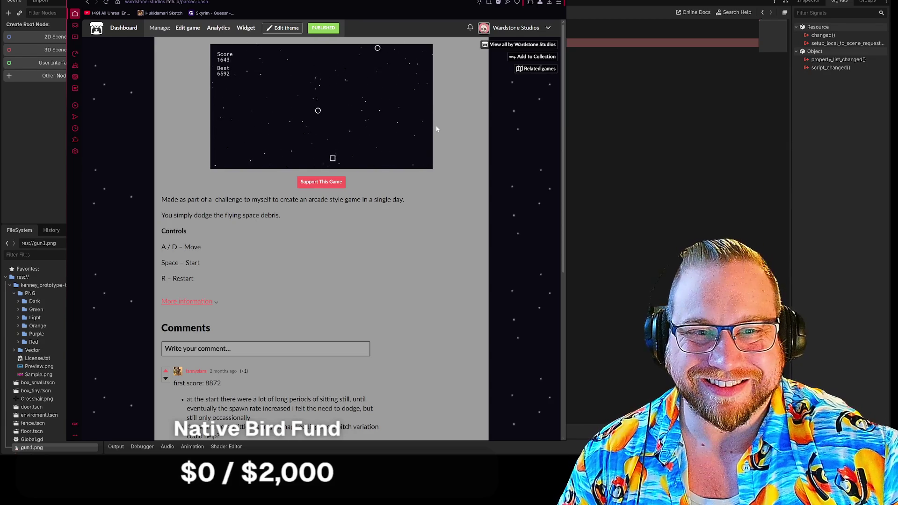
pyautogui.press('d')
pyautogui.press('a')
pyautogui.press('d')
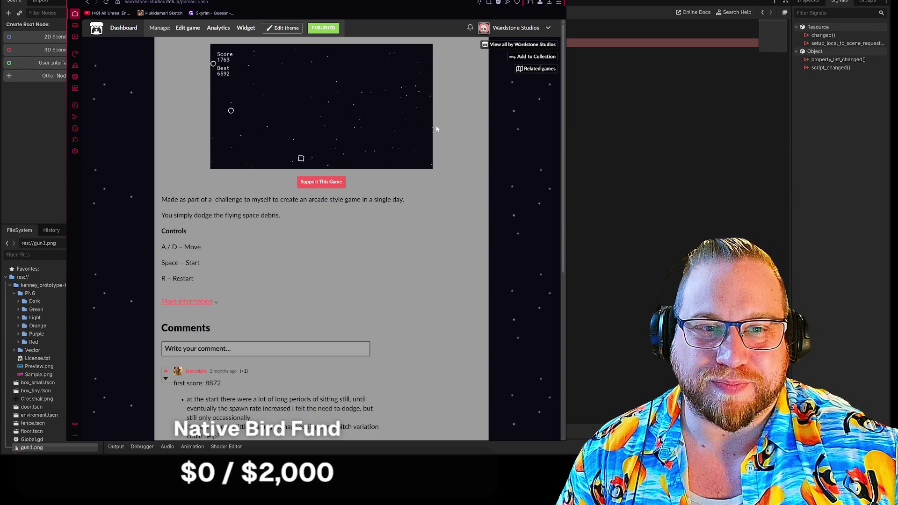
pyautogui.press('d')
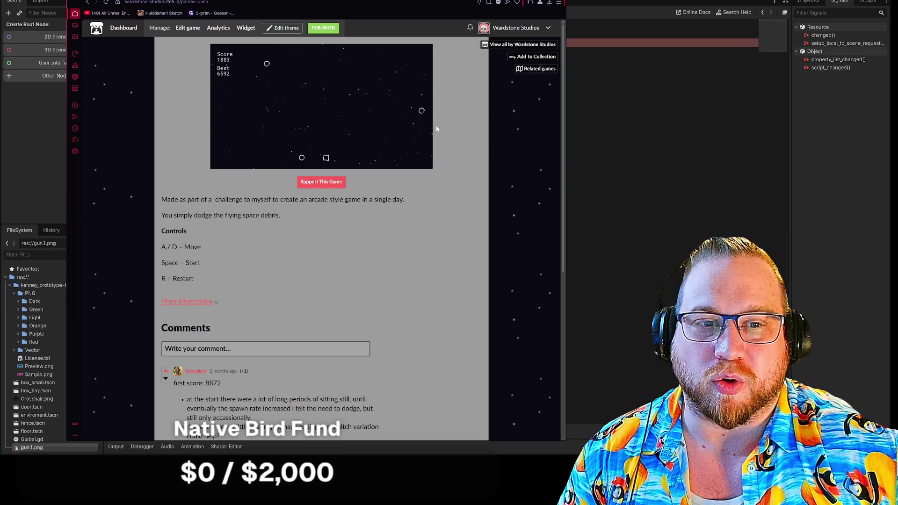
pyautogui.press('a')
pyautogui.press('d')
pyautogui.press('a')
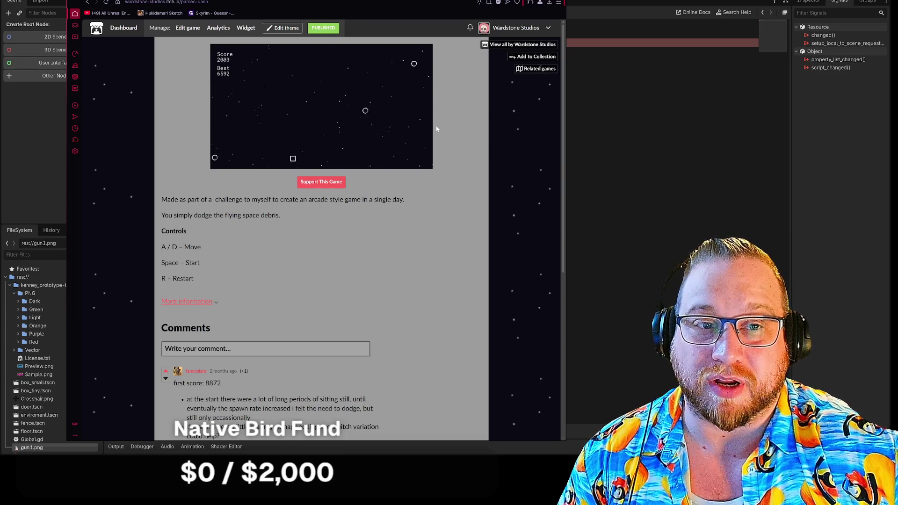
pyautogui.press('d')
pyautogui.press('d')
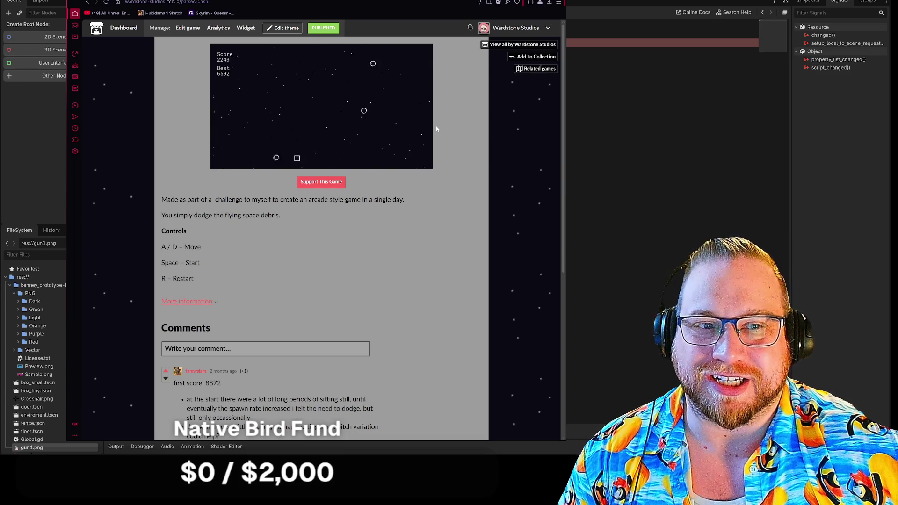
pyautogui.press('d')
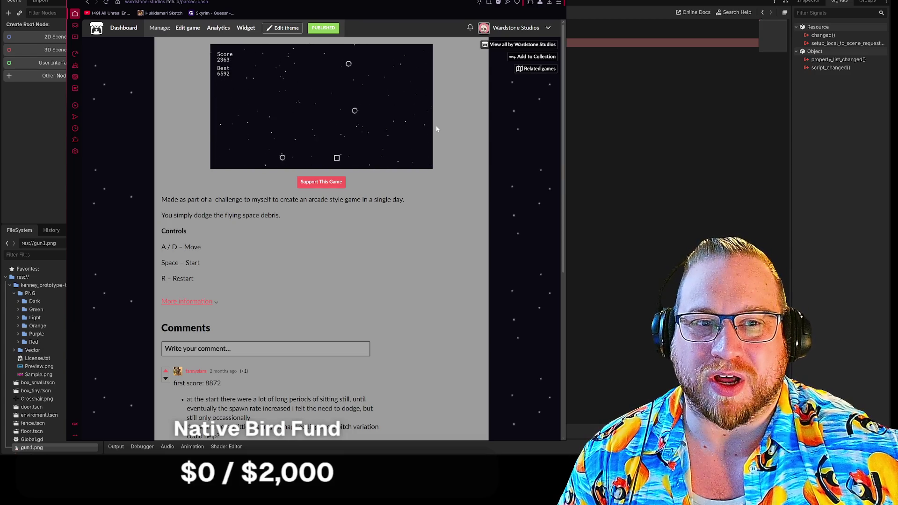
pyautogui.press('a')
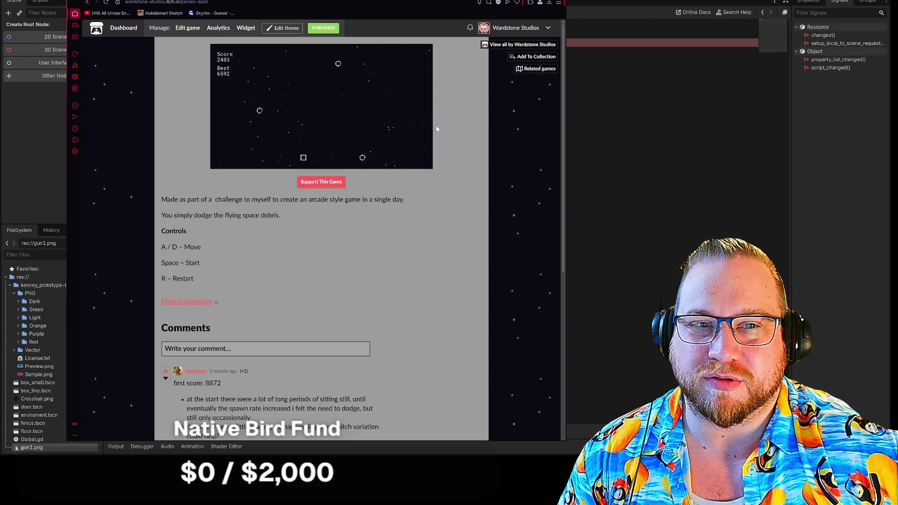
pyautogui.press('d')
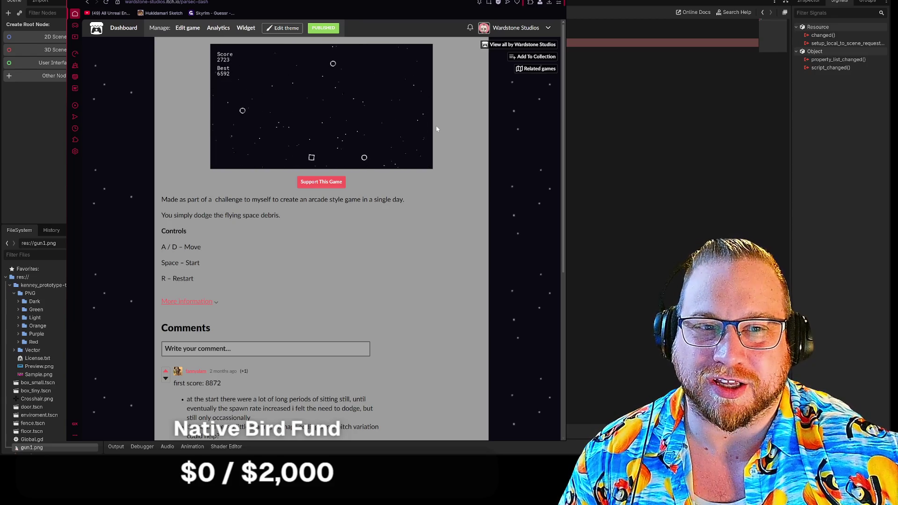
pyautogui.press('d')
pyautogui.press('a')
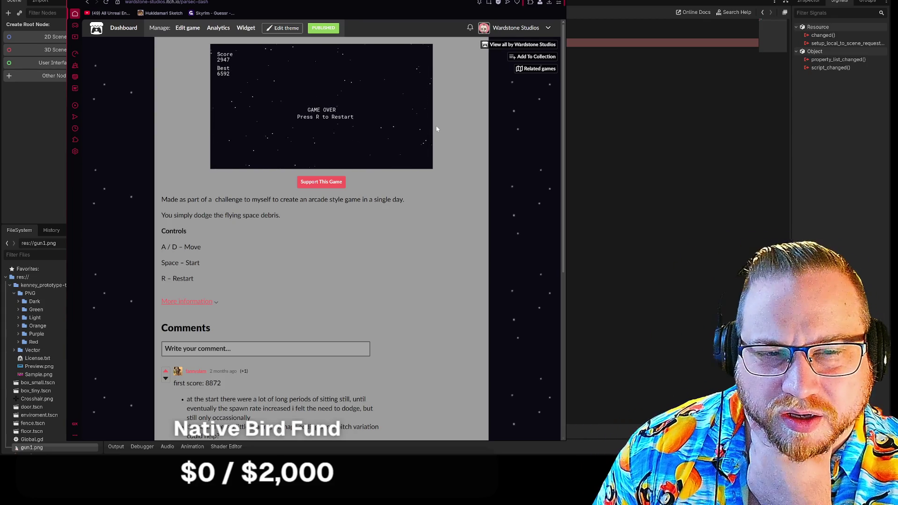
# - Restart Parsec Dash with R and dodge debris until Game Over at score 1957
pyautogui.press('r')
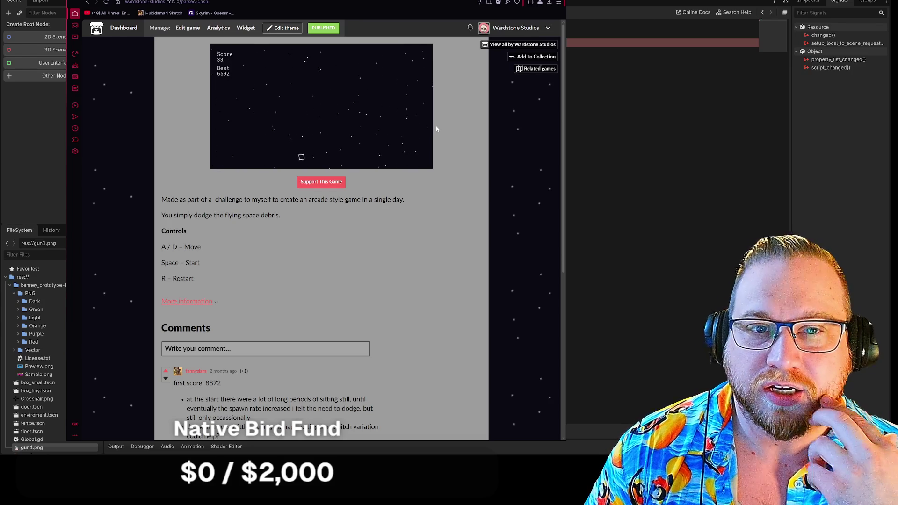
pyautogui.press('a')
pyautogui.press('d')
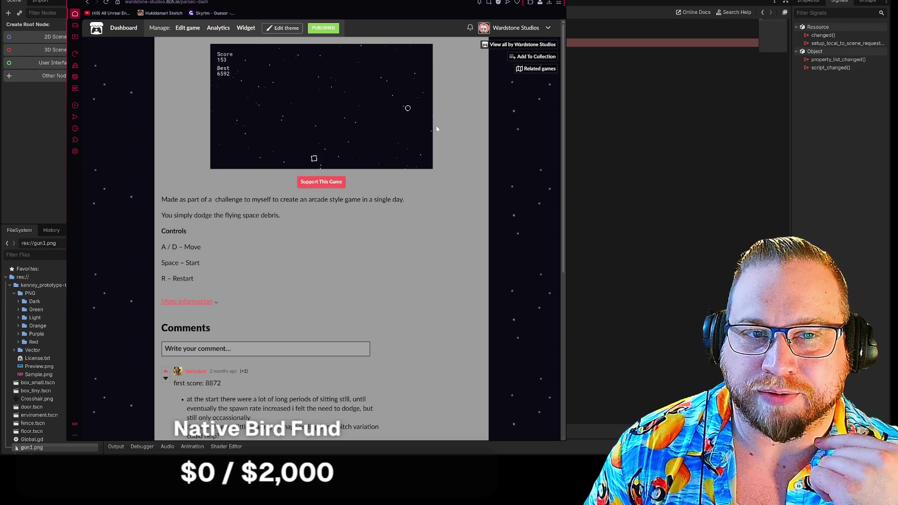
pyautogui.press('a')
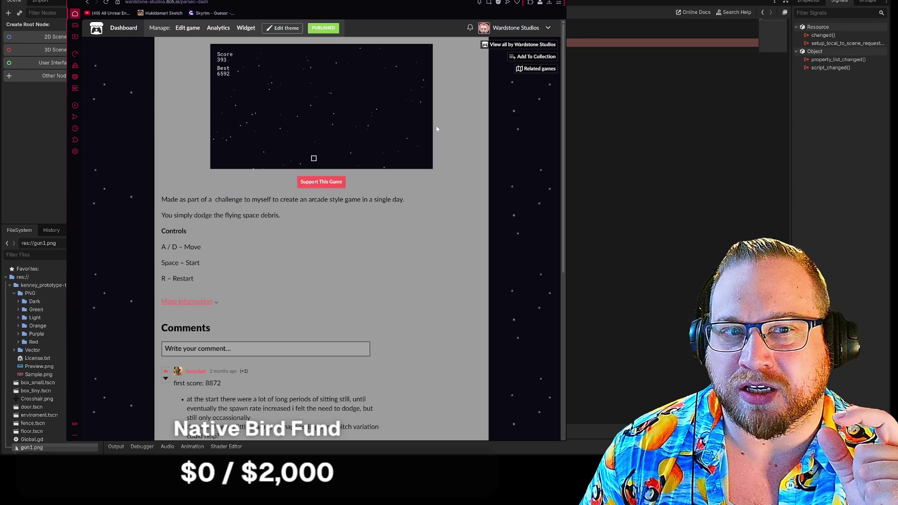
pyautogui.press('d')
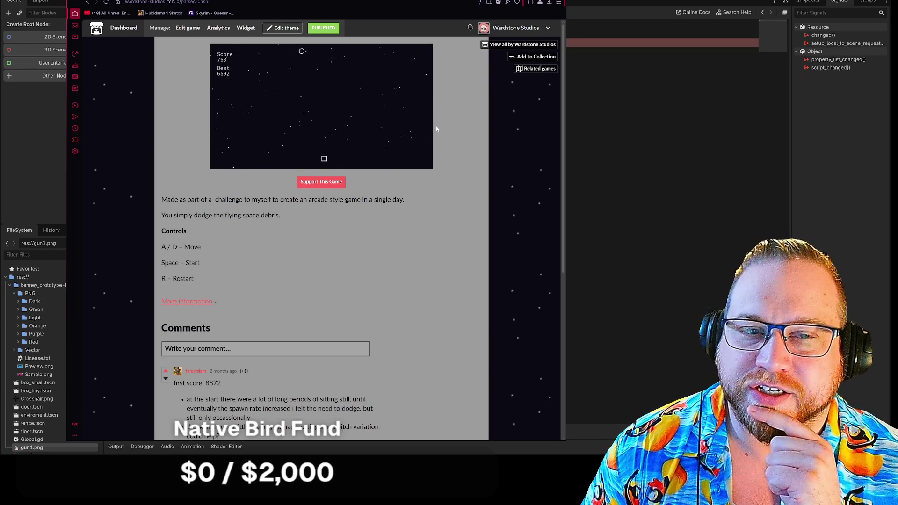
pyautogui.press('a')
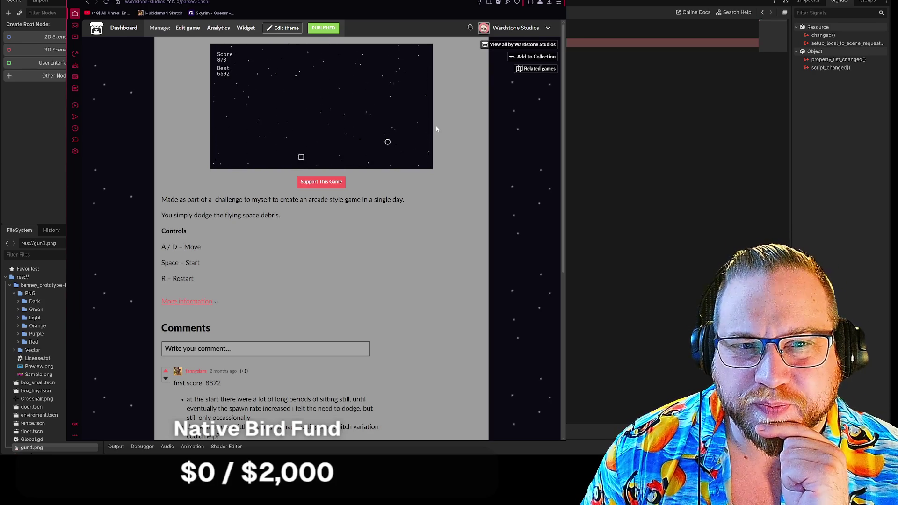
pyautogui.press('d')
pyautogui.press('a')
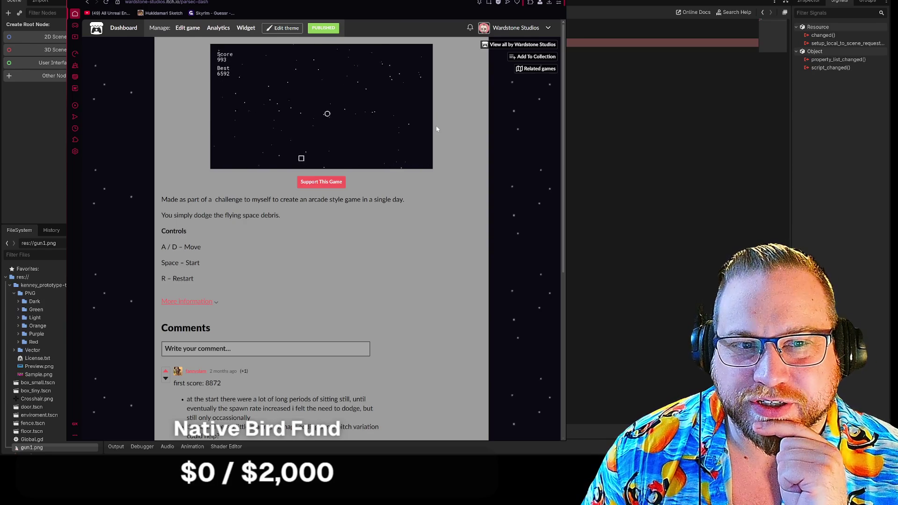
pyautogui.press('d')
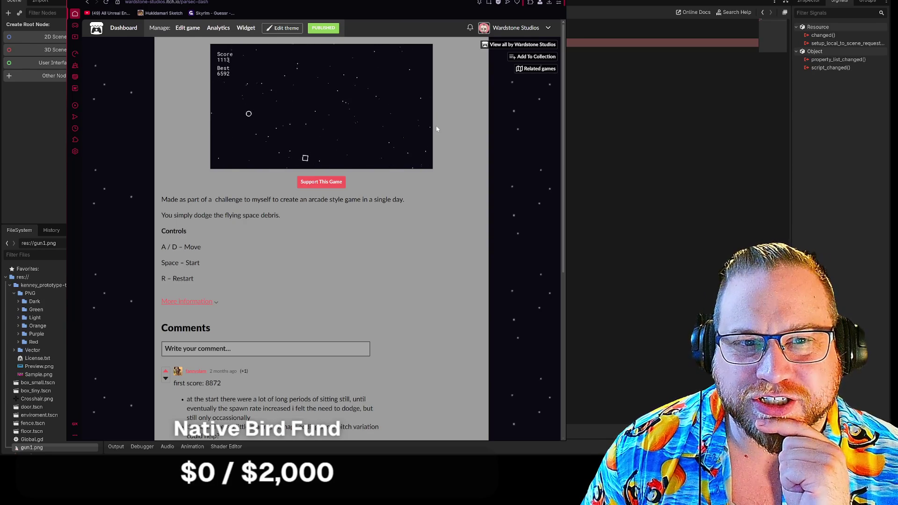
pyautogui.press('d')
pyautogui.press('a')
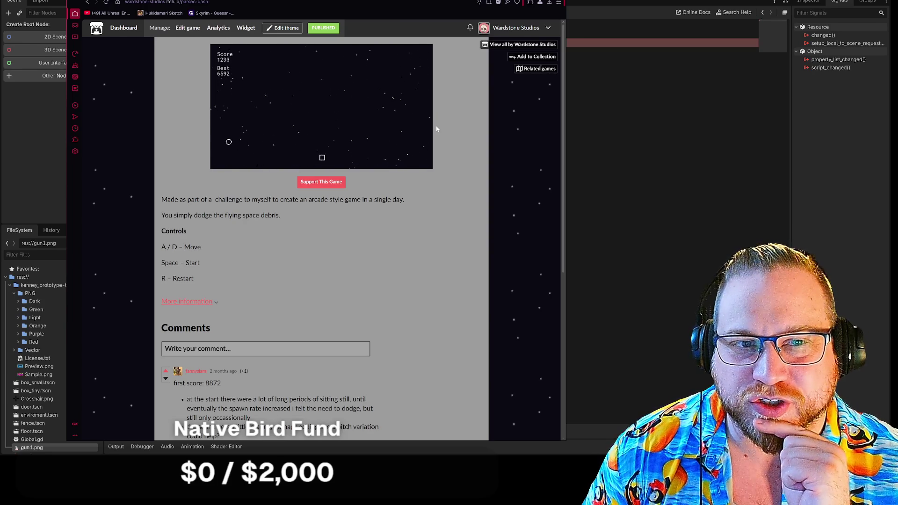
pyautogui.press('a')
pyautogui.press('d')
pyautogui.press('a')
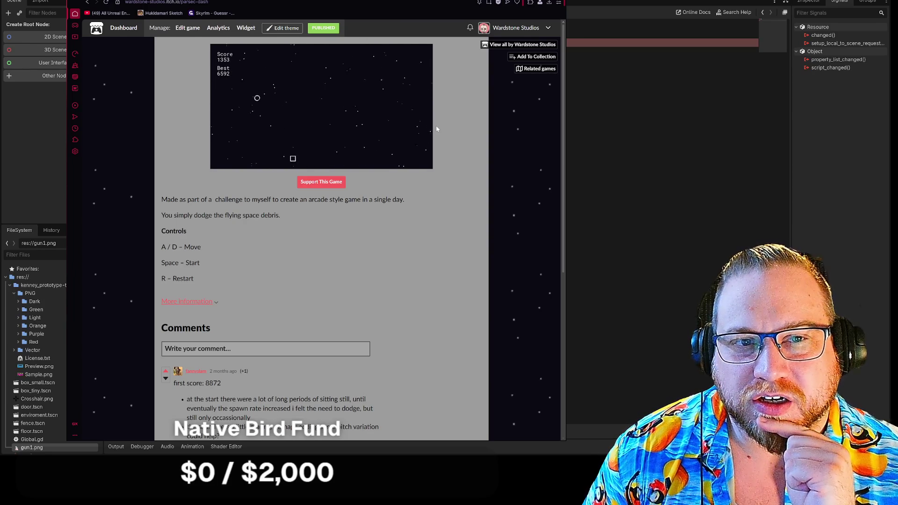
pyautogui.press('d')
pyautogui.press('a')
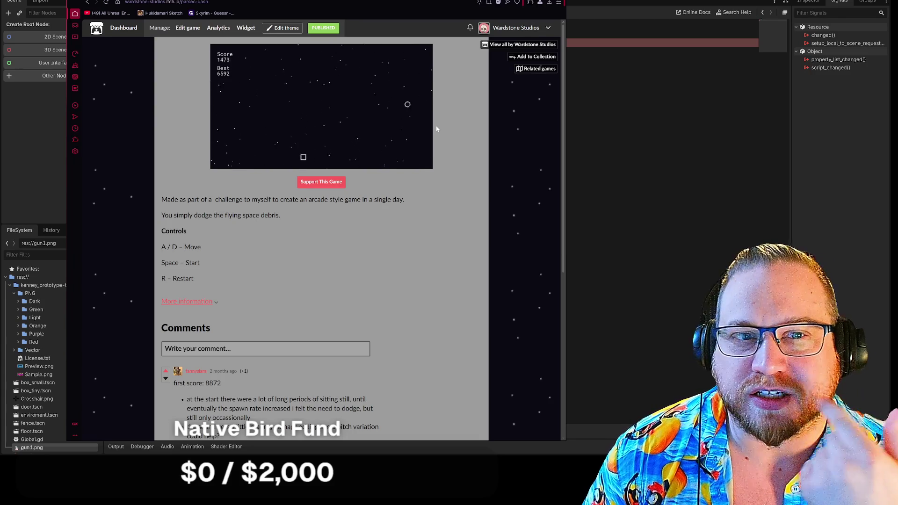
pyautogui.press('d')
pyautogui.press('a')
pyautogui.press('d')
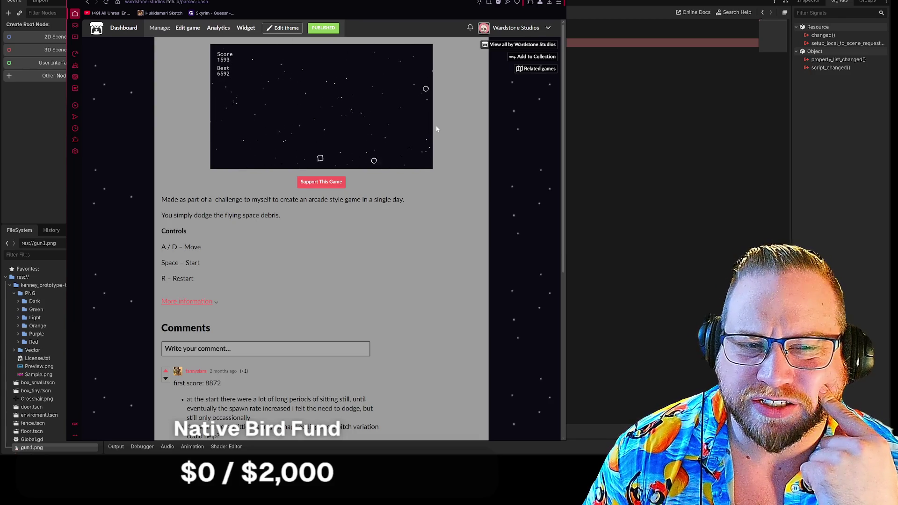
pyautogui.press('a')
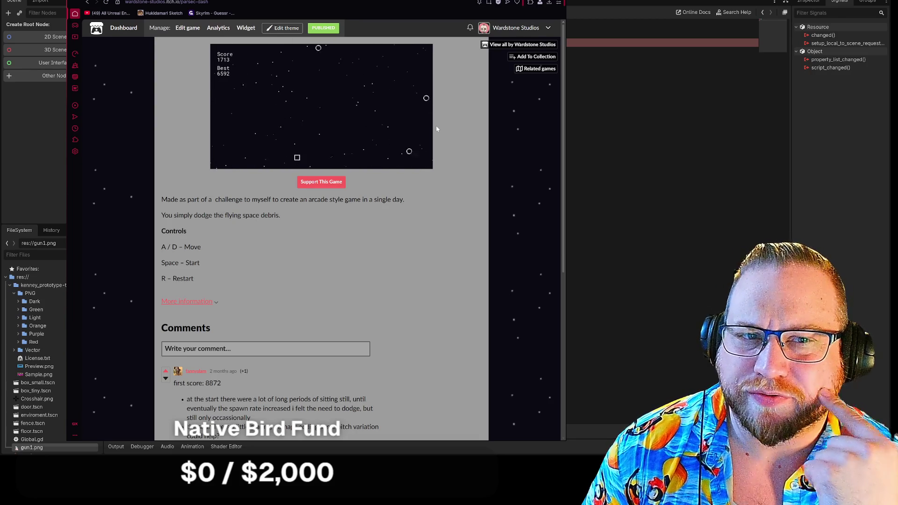
pyautogui.press('d')
pyautogui.press('a')
pyautogui.press('d')
pyautogui.press('a')
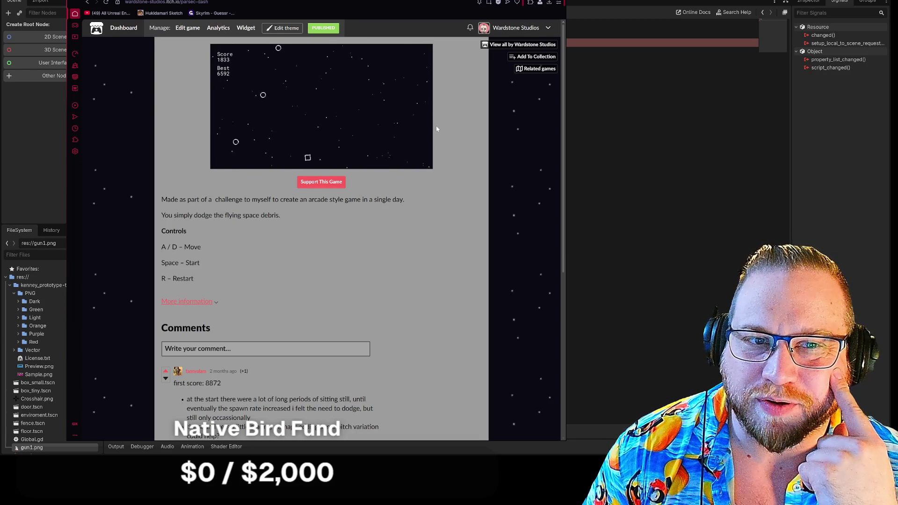
pyautogui.press('d')
pyautogui.press('a')
pyautogui.press('d')
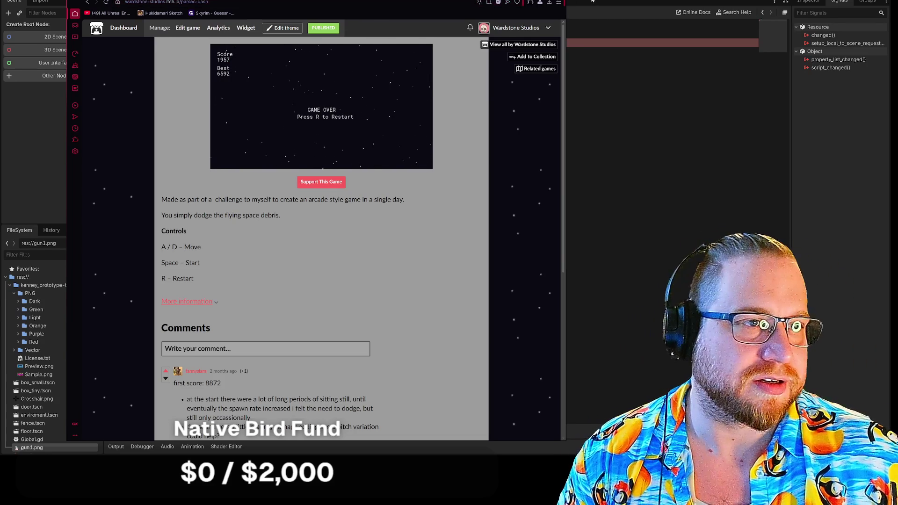
# - Switch back to Godot, later return to the paused YouTube commentary video at 8:09
pyautogui.hotkey('alt', 'Tab')
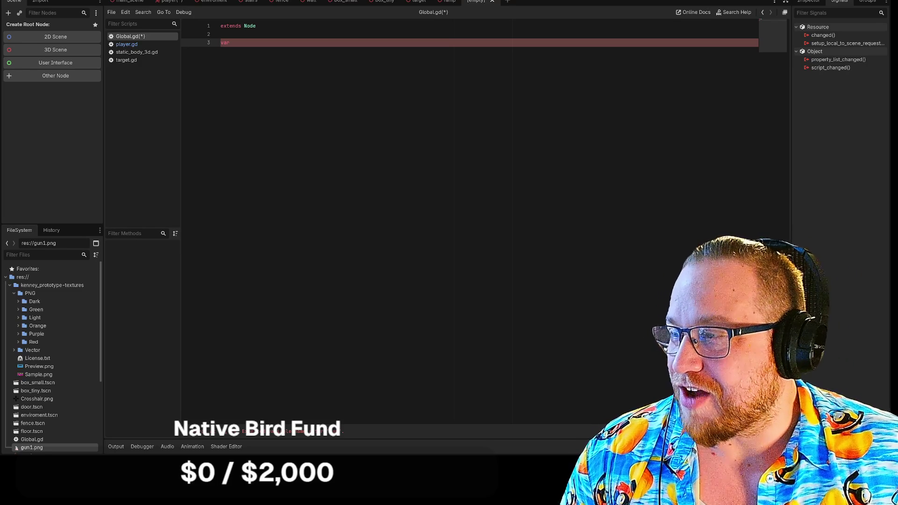
pyautogui.hotkey('alt', 'Tab')
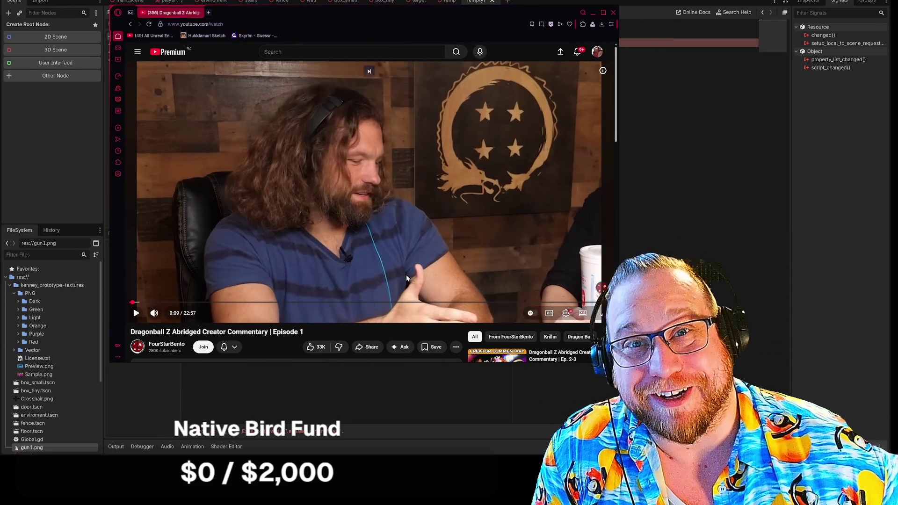
pyautogui.scroll(-2, 424, 274)
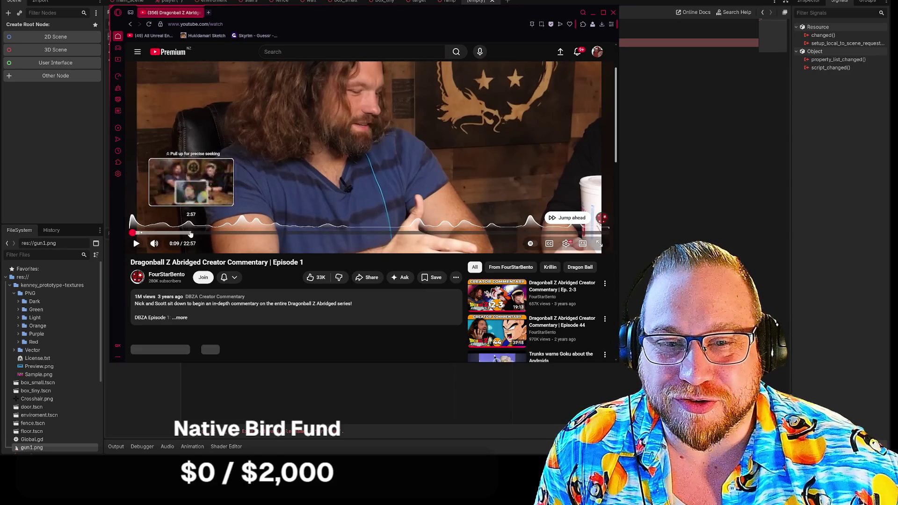
pyautogui.click(190, 233)
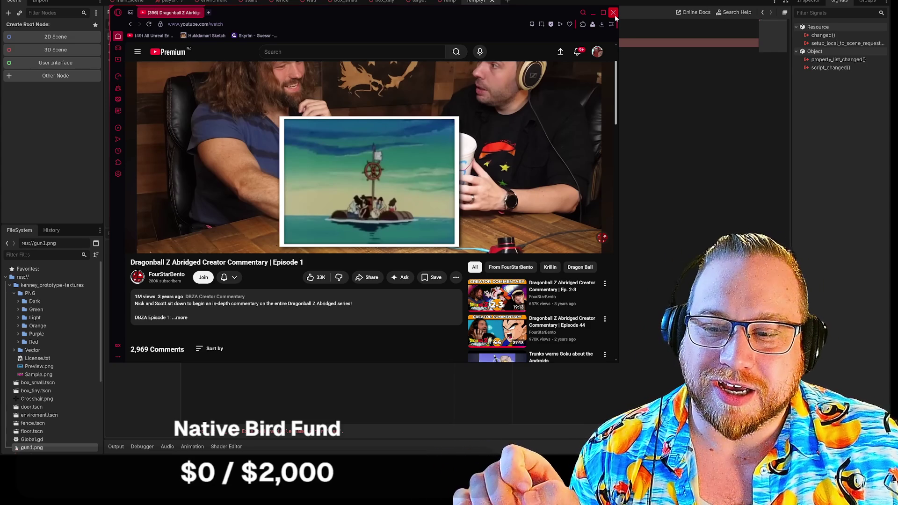
pyautogui.scroll(2, 523, 145)
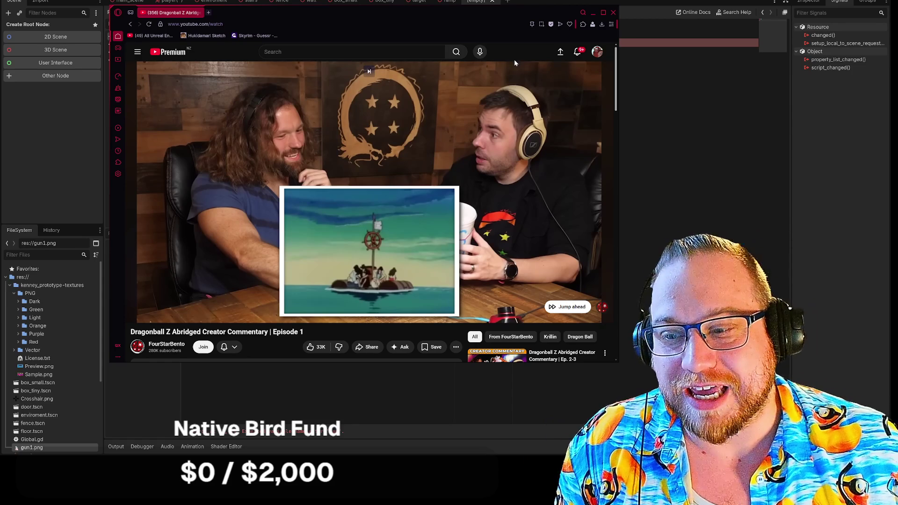
pyautogui.scroll(-3, 531, 164)
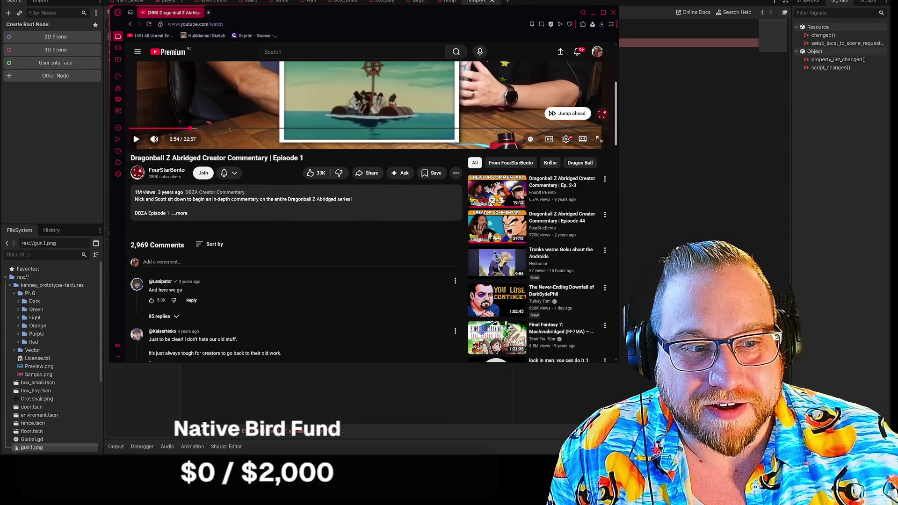
pyautogui.scroll(-3, 613, 264)
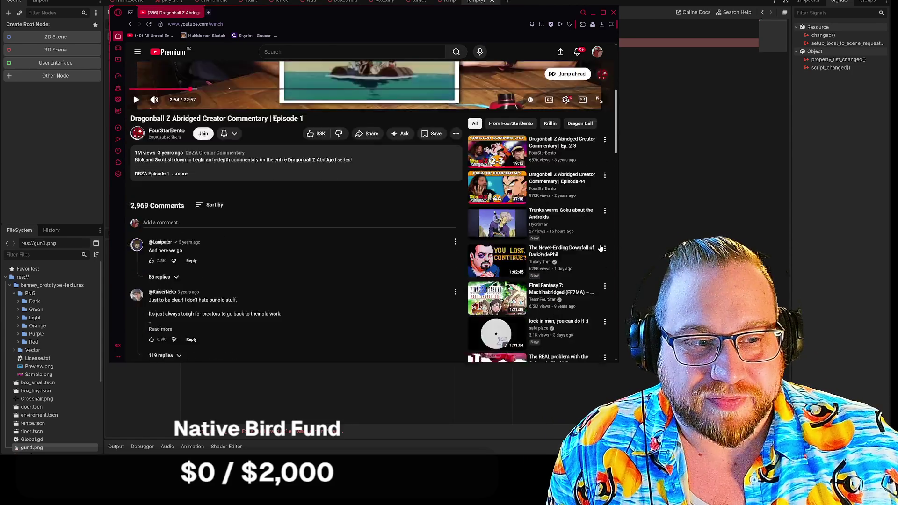
pyautogui.scroll(7, 614, 260)
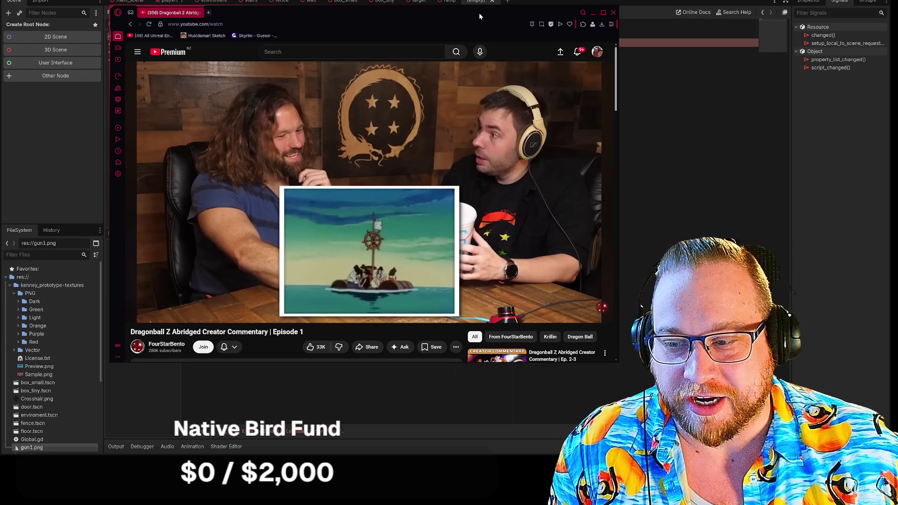
# - Shift the browser window slightly down and to the right
pyautogui.moveTo(479, 16)
pyautogui.mouseDown()
pyautogui.moveTo(482, 29)
pyautogui.moveTo(476, 19)
pyautogui.mouseUp()
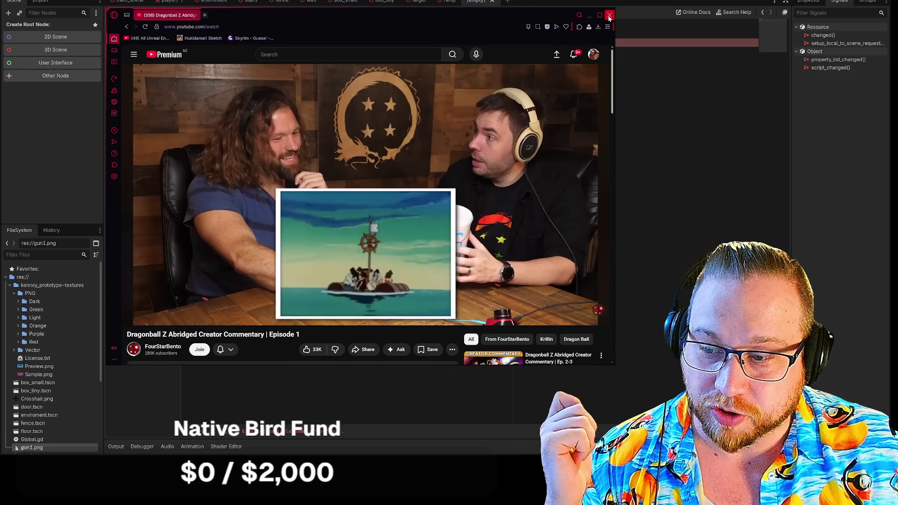
# - Close the browser and declare the Health variable on line 3 of Global.gd
pyautogui.click(610, 17)
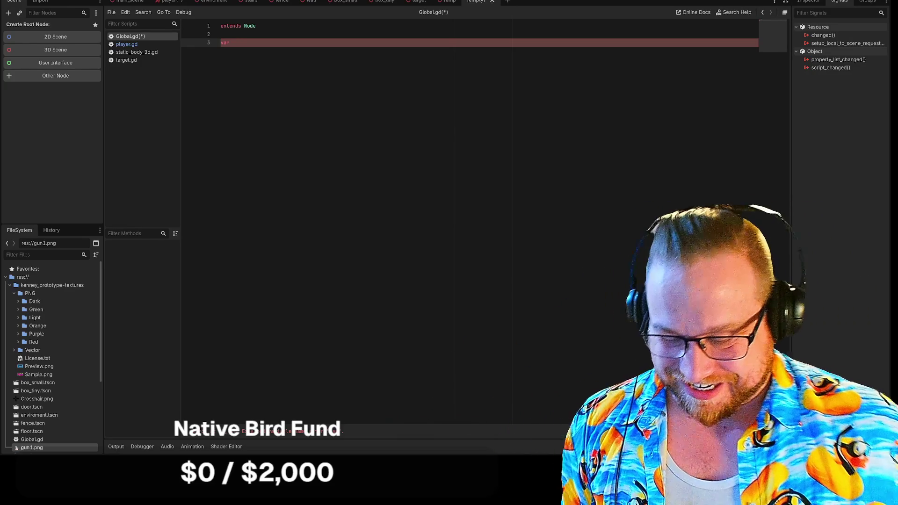
pyautogui.write(' Health =')
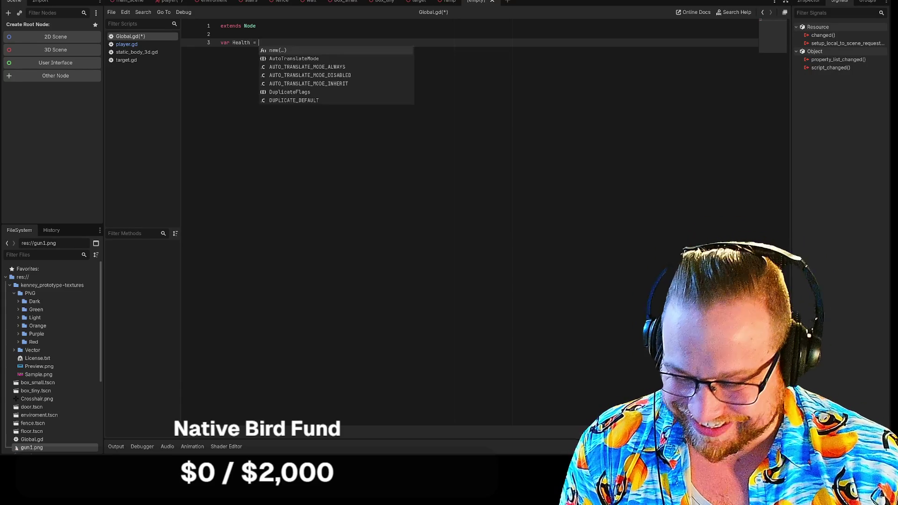
pyautogui.write('10')
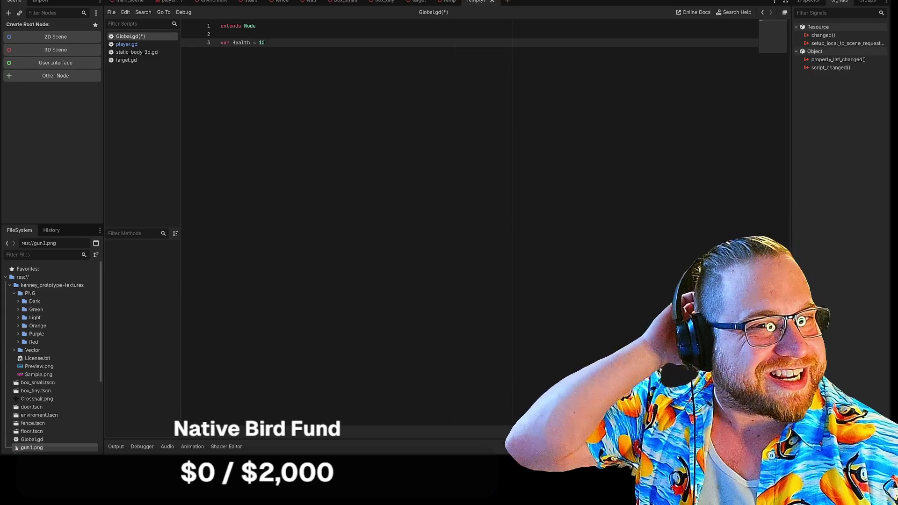
pyautogui.press('Return')
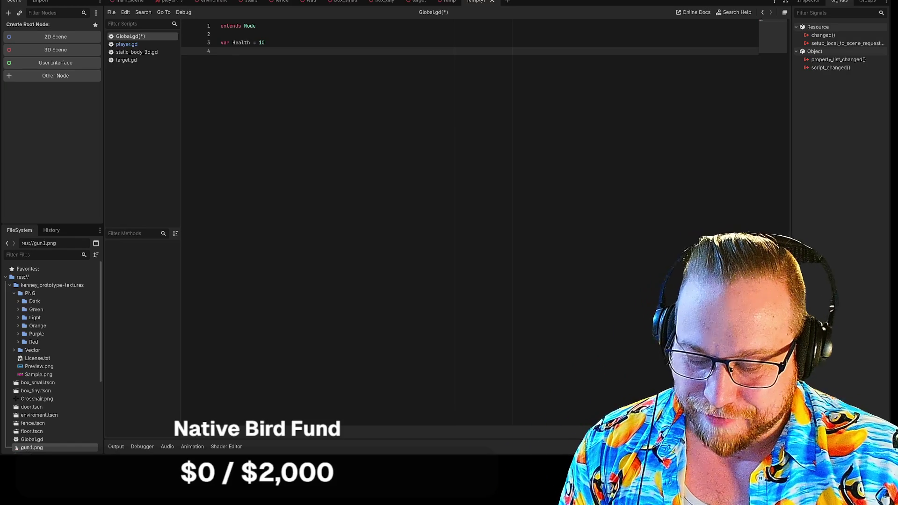
# - Add 'const MAXHEALTH = 100' on line 4 of Global.gd
pyautogui.write('const ')
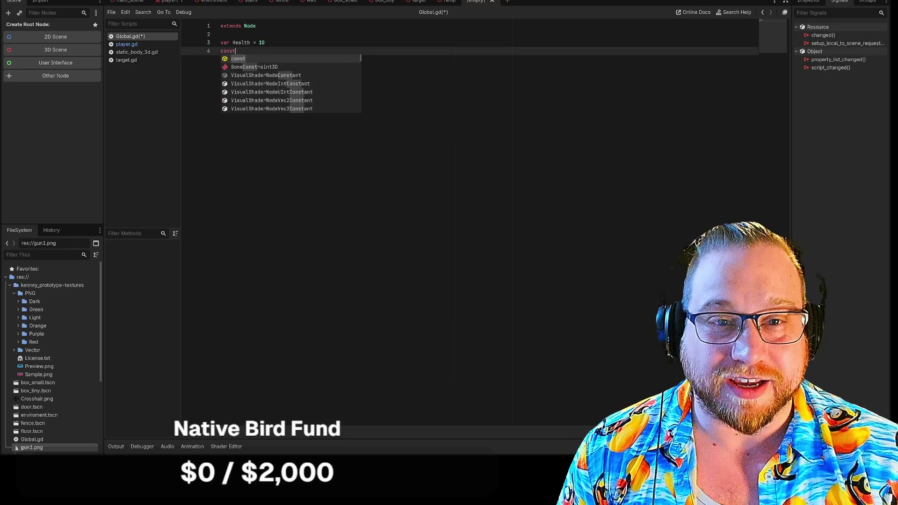
pyautogui.write('MAXHEALTH')
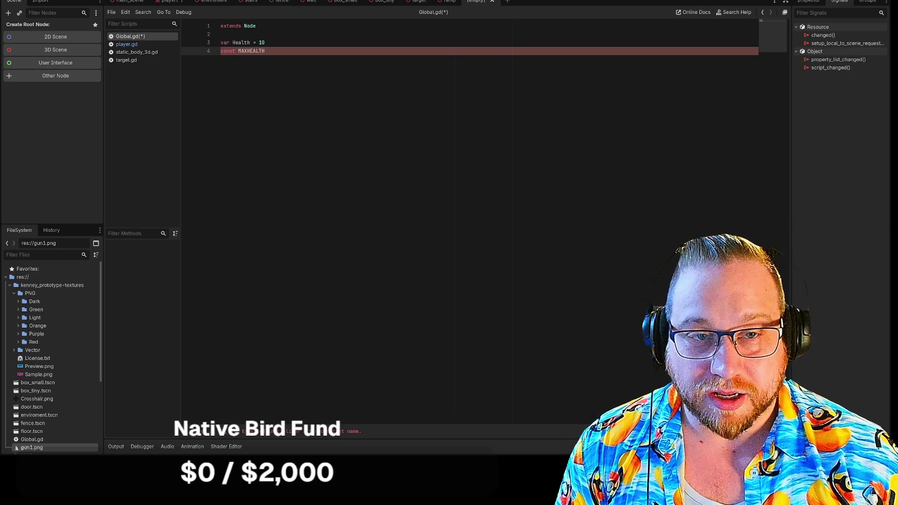
pyautogui.write(' = 100')
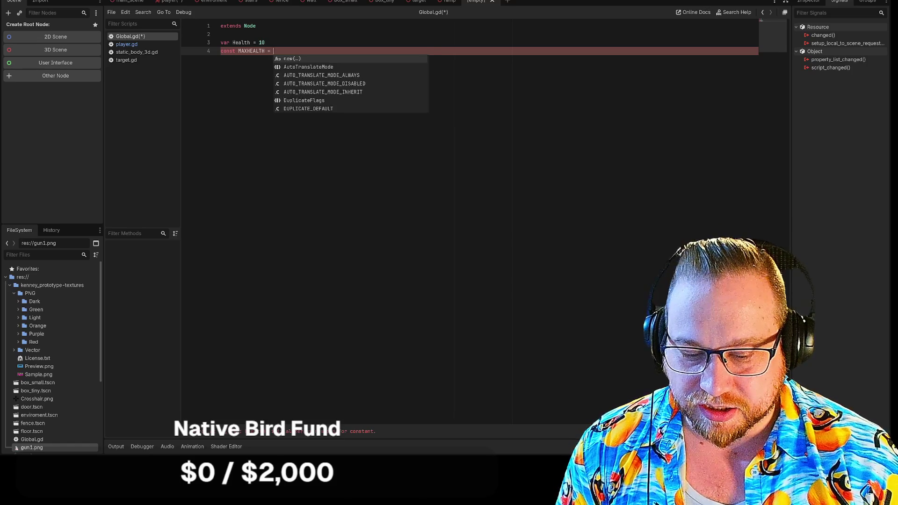
pyautogui.click(268, 43)
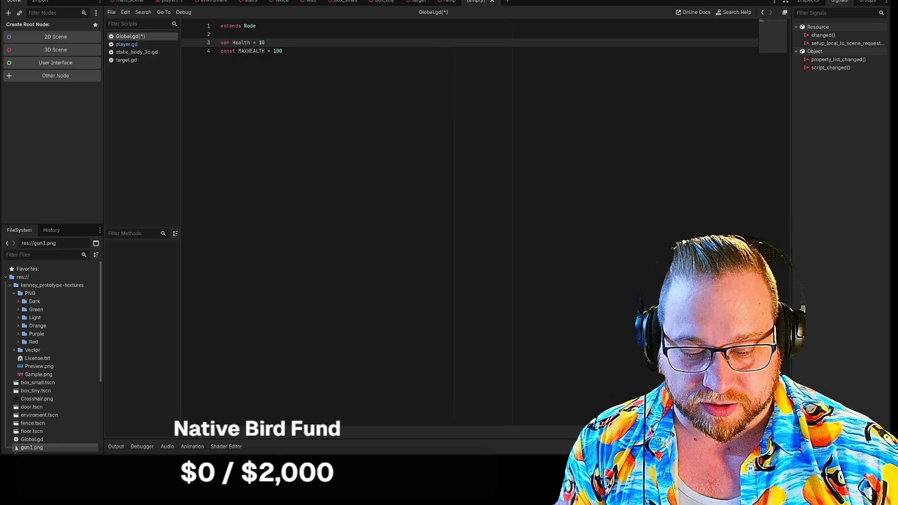
# - Set the Health value to 100 and rename the variable to lowercase 'health'
pyautogui.write('0')
pyautogui.click(269, 51)
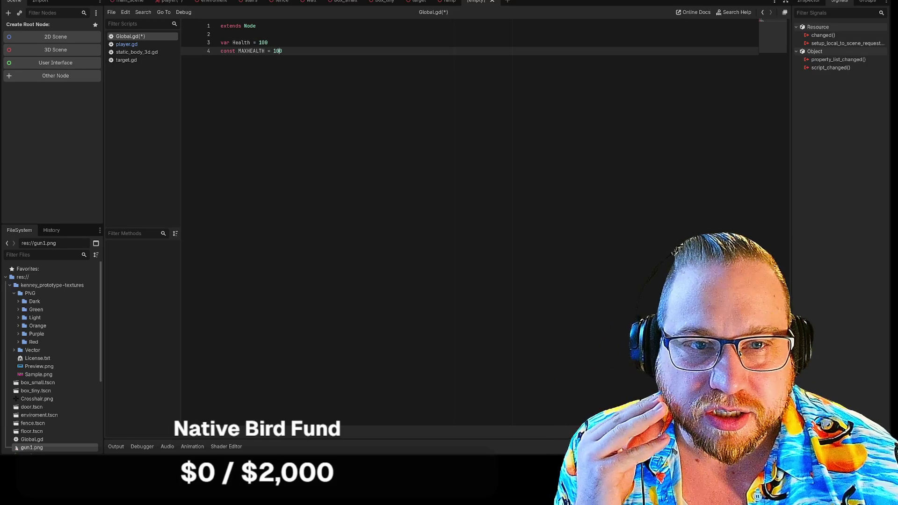
pyautogui.click(265, 42)
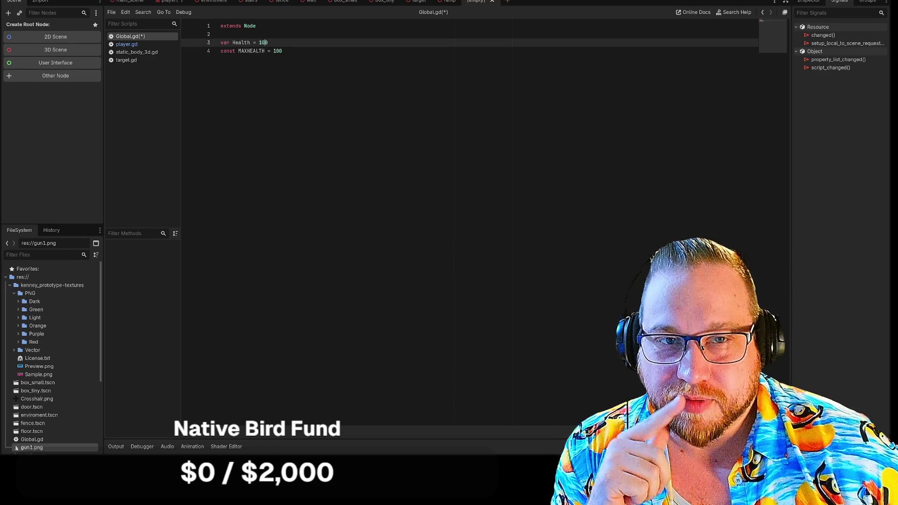
pyautogui.doubleClick(242, 43)
pyautogui.write('health')
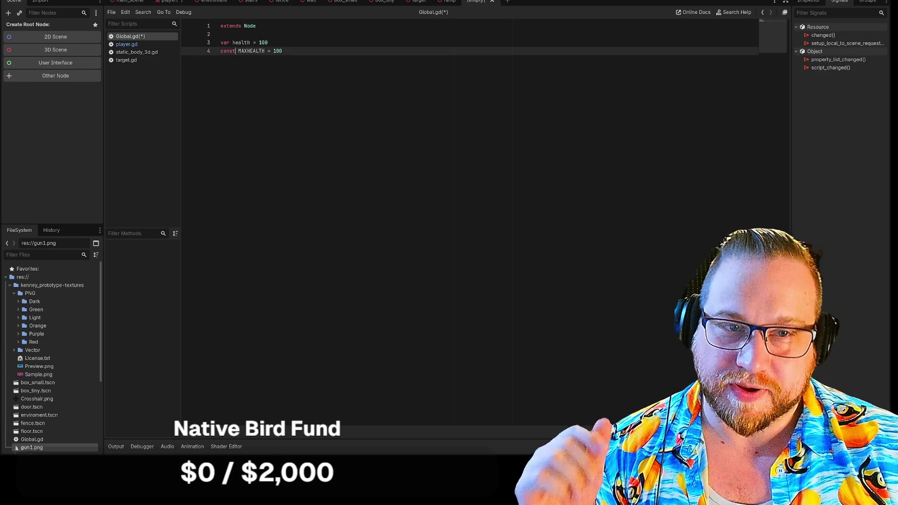
# - Add 'const MINHEALTH = 0' on a new line 5 below MAXHEALTH
pyautogui.click(270, 51)
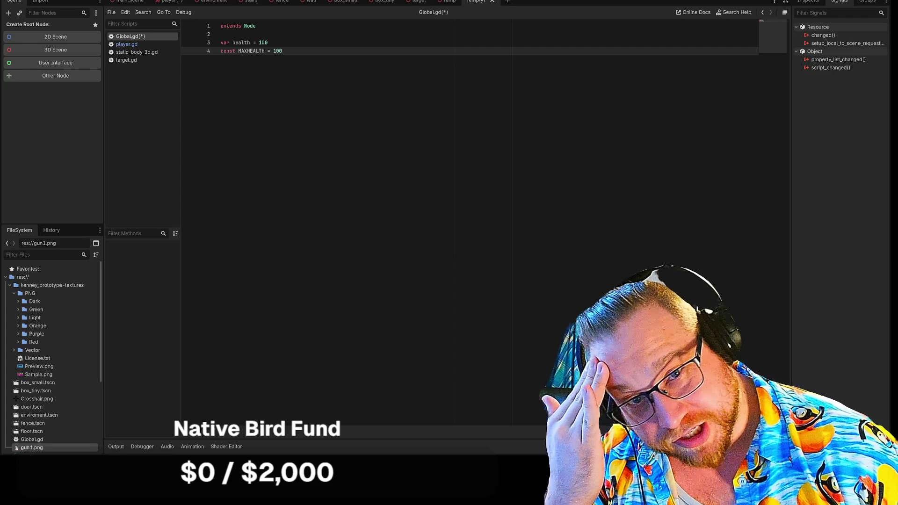
pyautogui.press('Return')
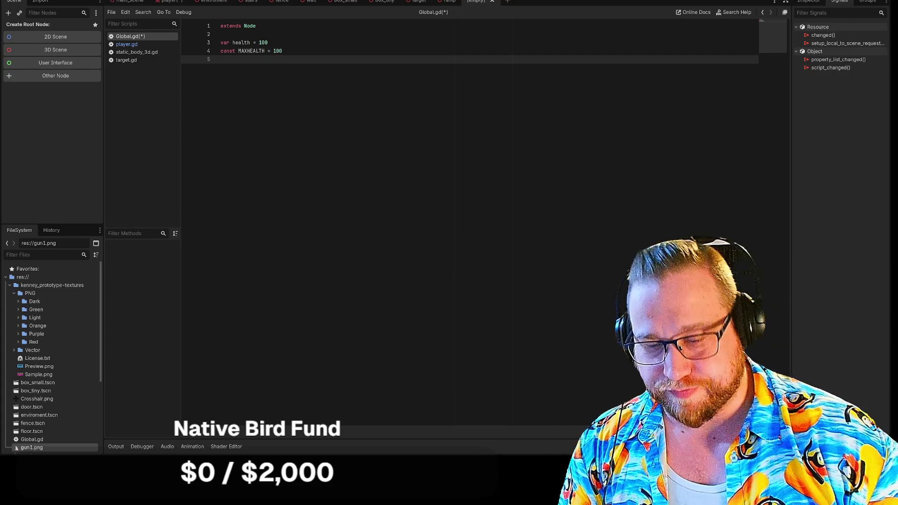
pyautogui.write('const MI')
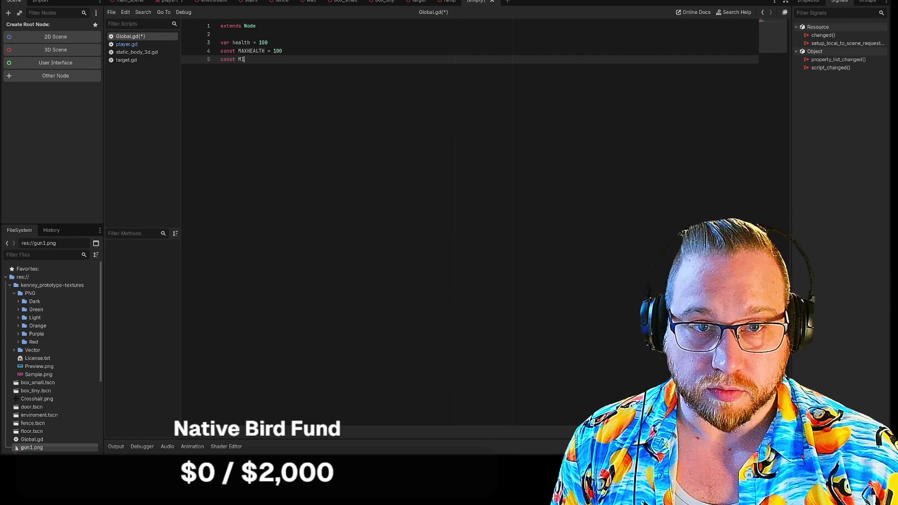
pyautogui.write('NHEALTH')
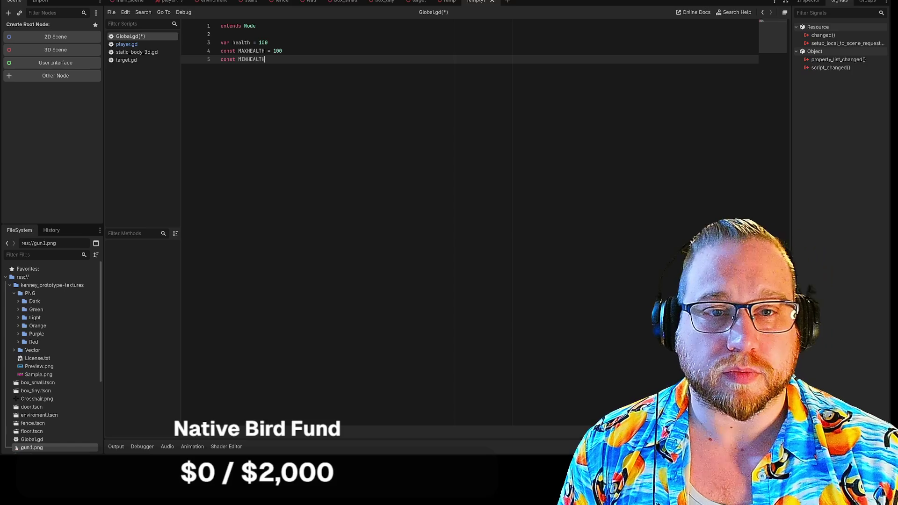
pyautogui.write(' = 0')
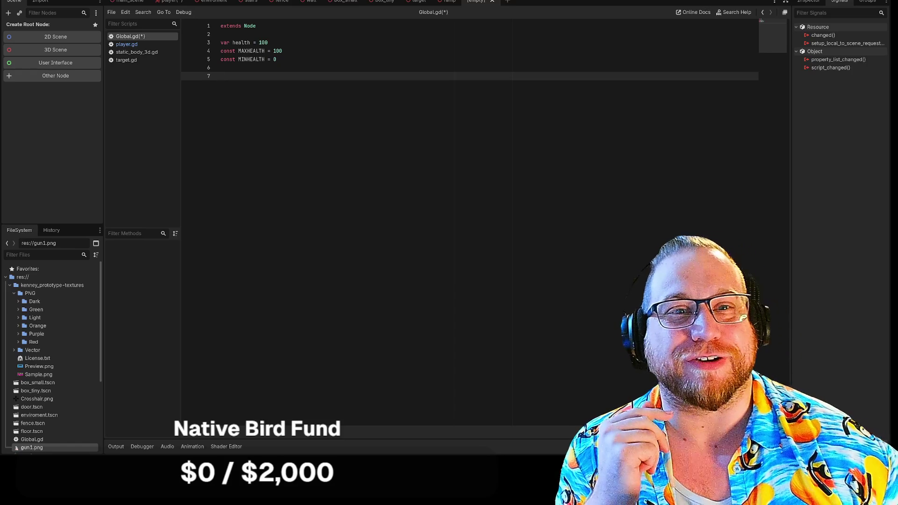
# - Open and dismiss the Global.gd script and scene tab context menus
pyautogui.rightClick(133, 37)
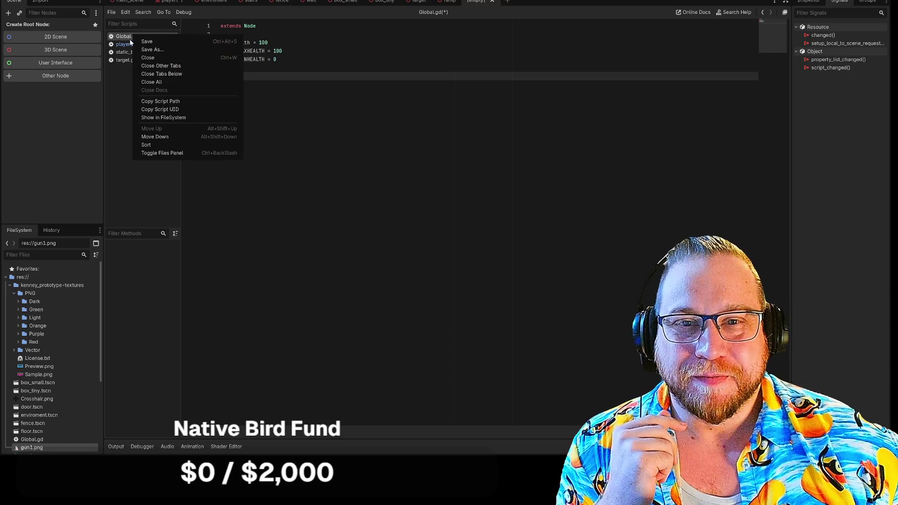
pyautogui.click(122, 86)
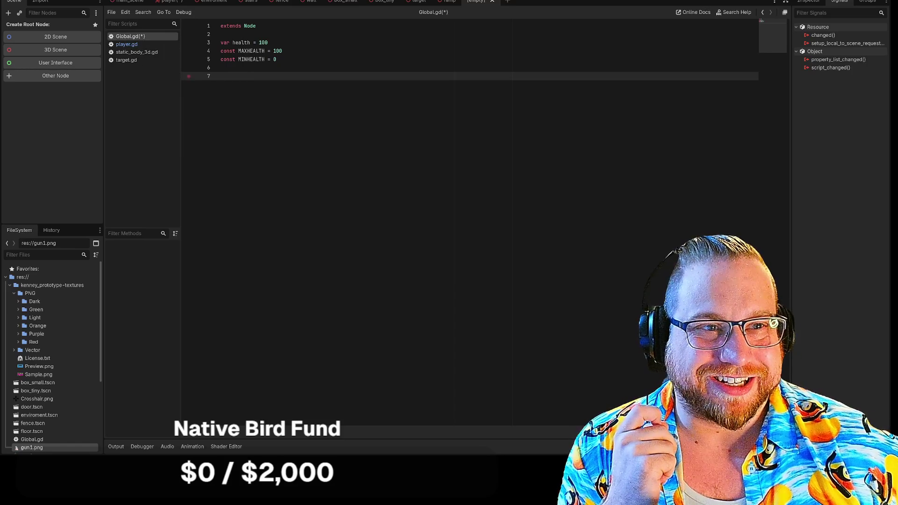
pyautogui.rightClick(485, 2)
pyautogui.click(506, 8)
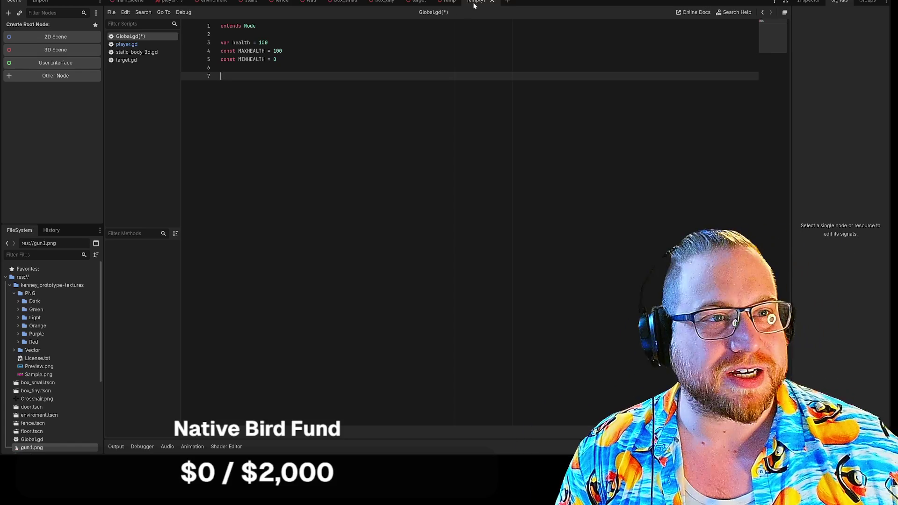
# - Run the project with F5, walk the player around the level, then stop the game
pyautogui.press('F5')
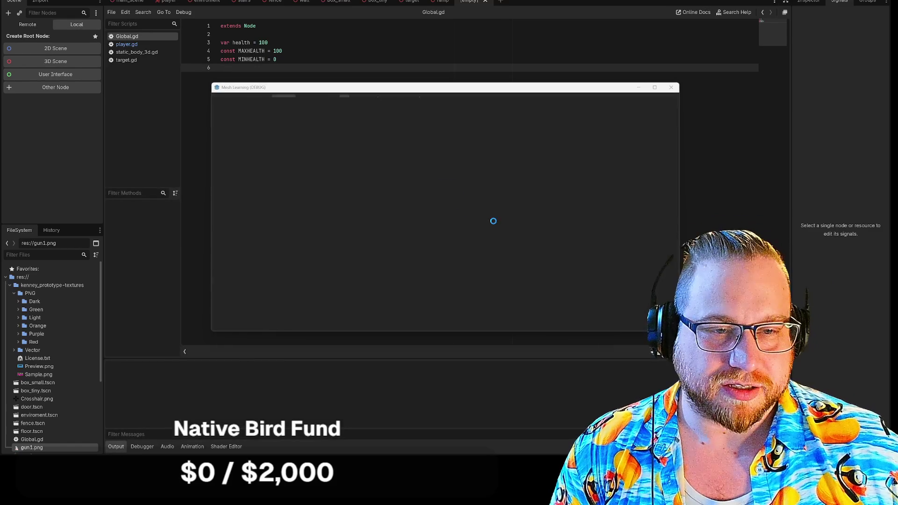
pyautogui.press('w')
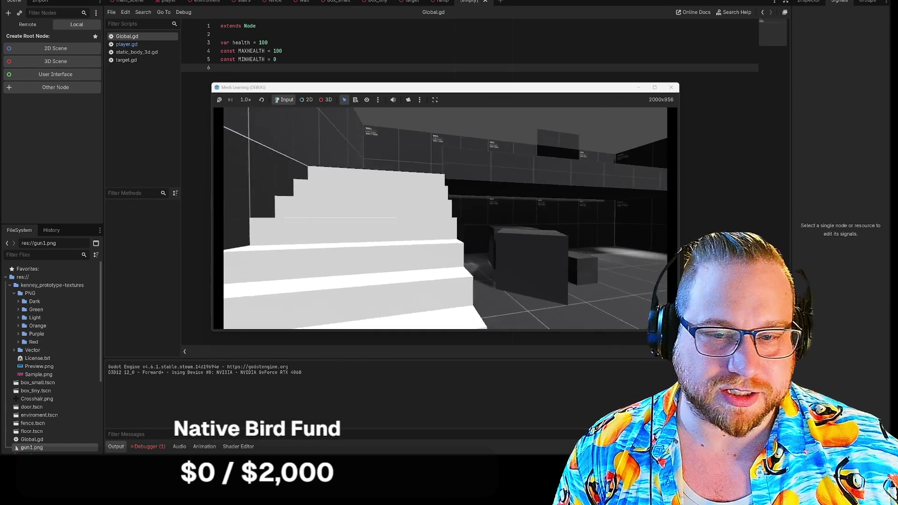
pyautogui.press('w')
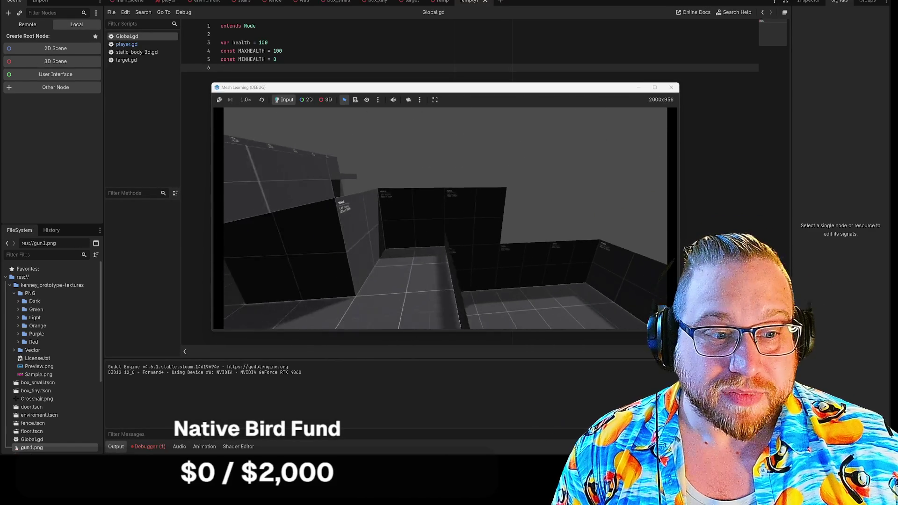
pyautogui.press('w')
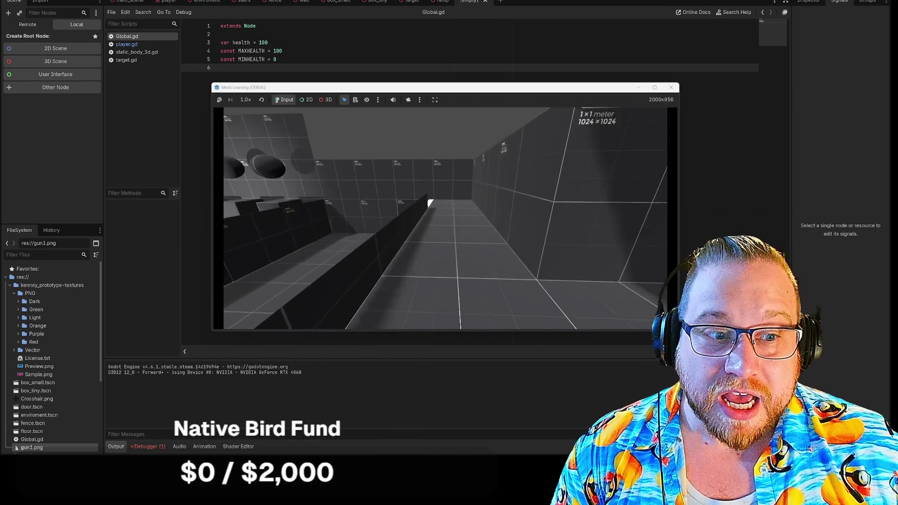
pyautogui.press('w')
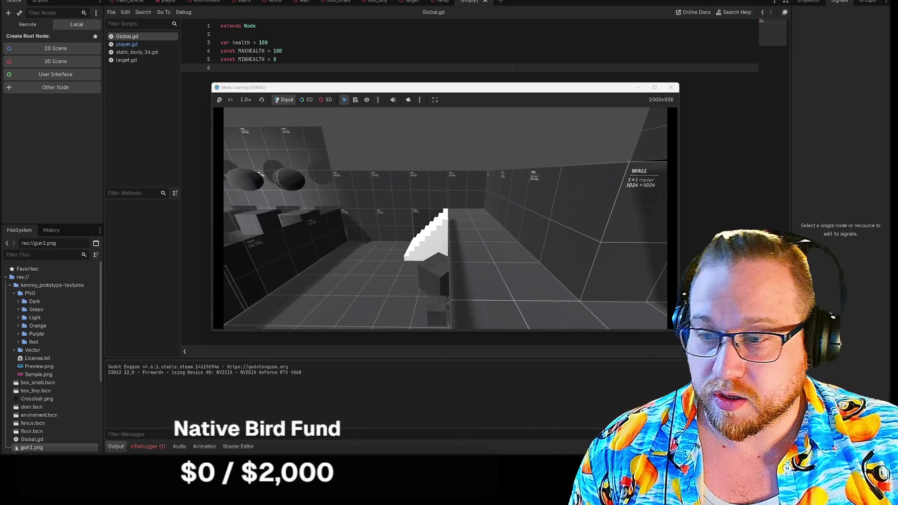
pyautogui.press('Escape')
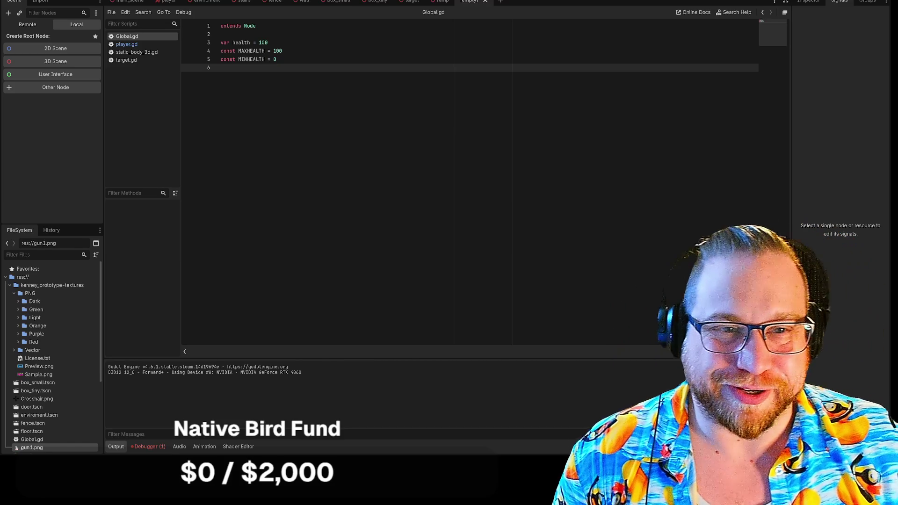
# - Insert an empty line 7 in Global.gd, enlarge the code font, then switch to YouTube
pyautogui.press('Return')
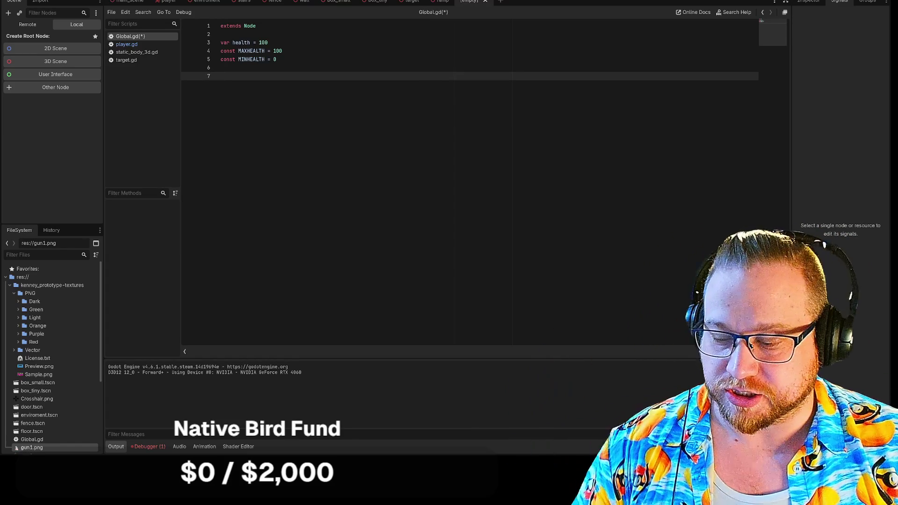
pyautogui.hotkey('ctrl', '=')
pyautogui.hotkey('ctrl', '=')
pyautogui.hotkey('ctrl', '=')
pyautogui.hotkey('ctrl', '=')
pyautogui.hotkey('ctrl', '=')
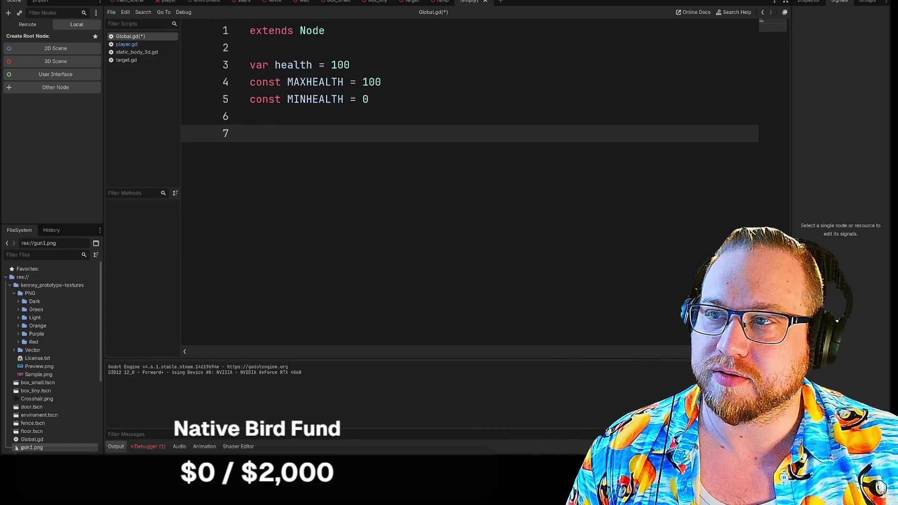
pyautogui.hotkey('ctrl', '=')
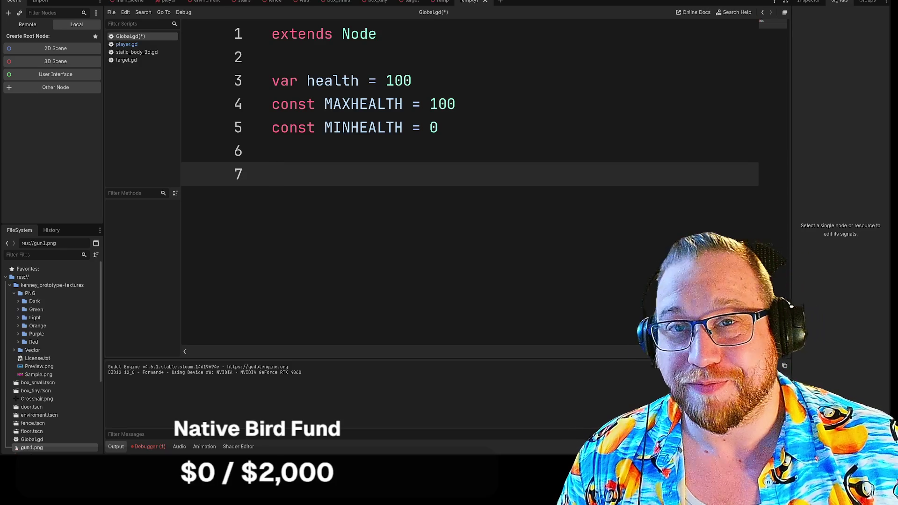
pyautogui.hotkey('ctrl', '-')
pyautogui.hotkey('ctrl', '-')
pyautogui.hotkey('ctrl', '-')
pyautogui.hotkey('ctrl', '-')
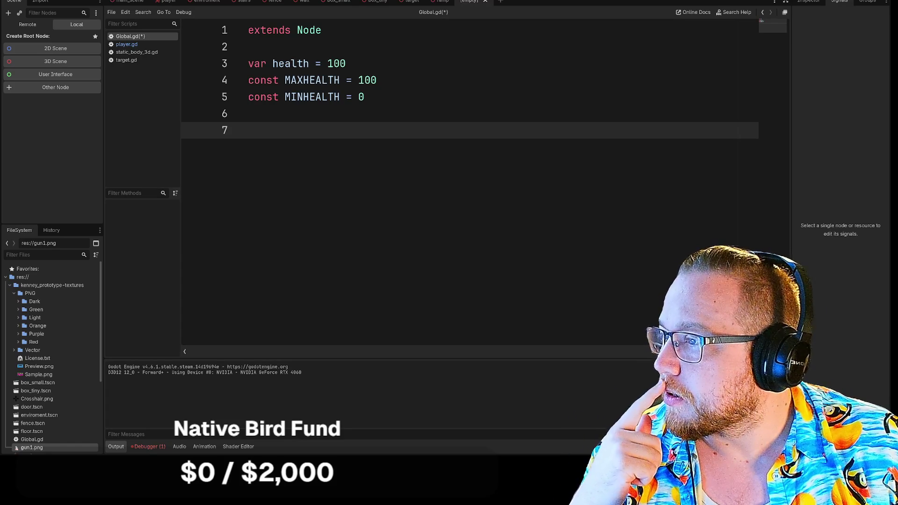
pyautogui.hotkey('alt', 'Tab')
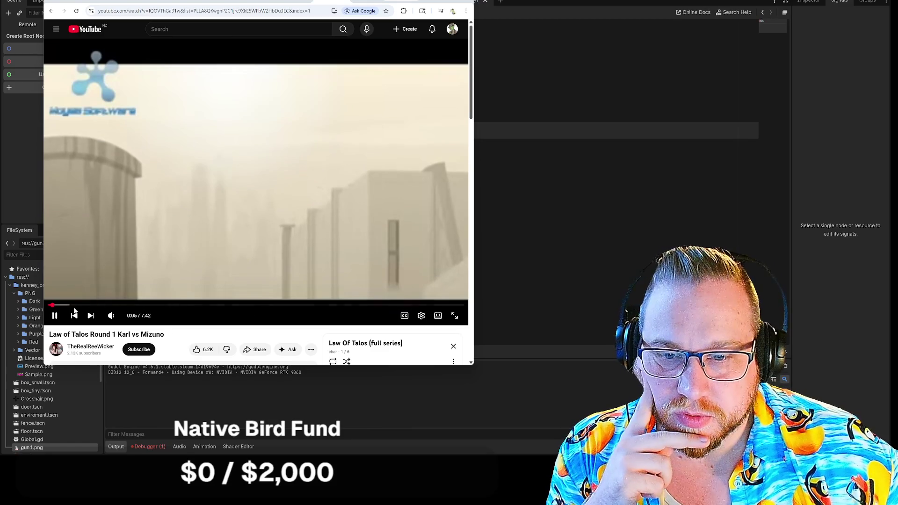
# - Nudge the YouTube video's volume up then down, and leave the browser for Godot
pyautogui.moveTo(124, 319)
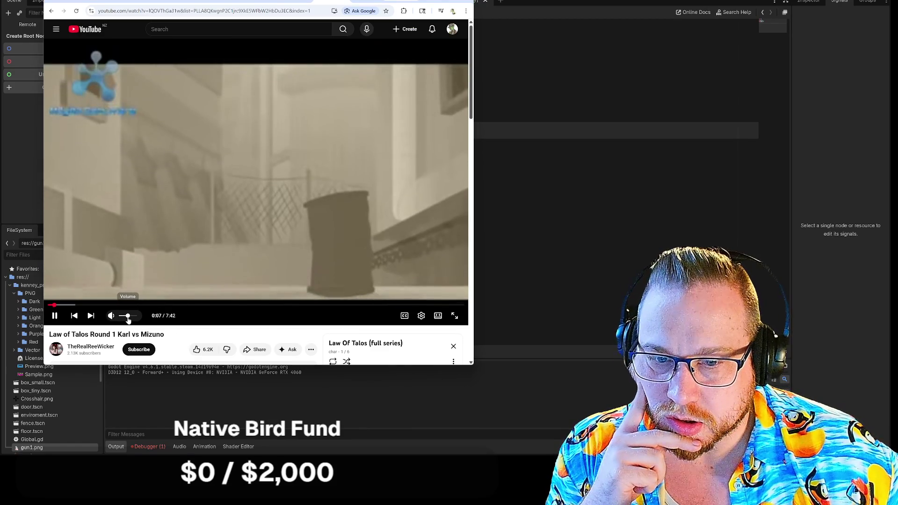
pyautogui.moveTo(124, 319); pyautogui.dragTo(129, 319)
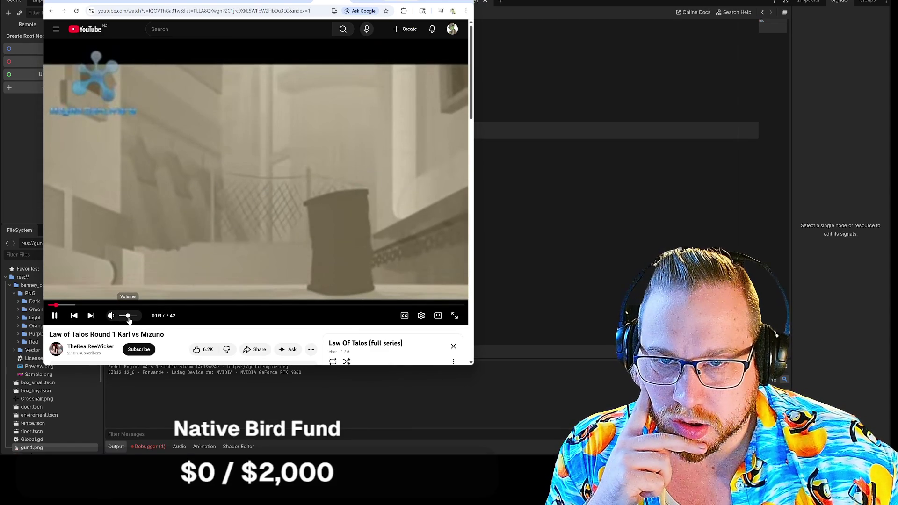
pyautogui.moveTo(129, 320); pyautogui.dragTo(131, 319)
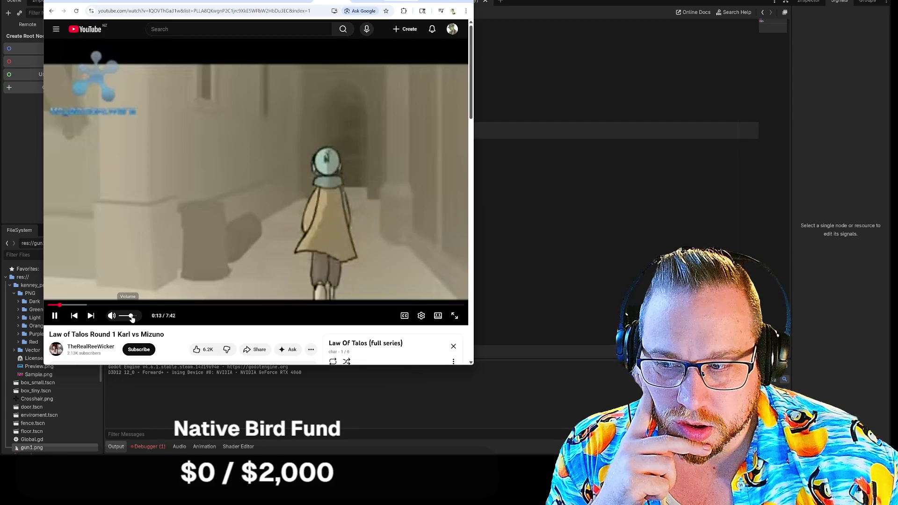
pyautogui.moveTo(131, 319); pyautogui.dragTo(123, 316)
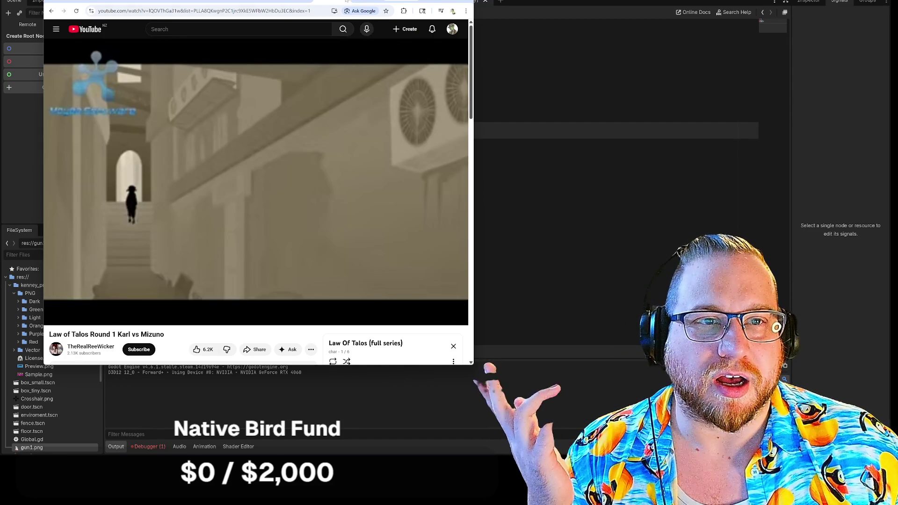
pyautogui.click(367, 2)
pyautogui.hotkey('alt', 'Tab')
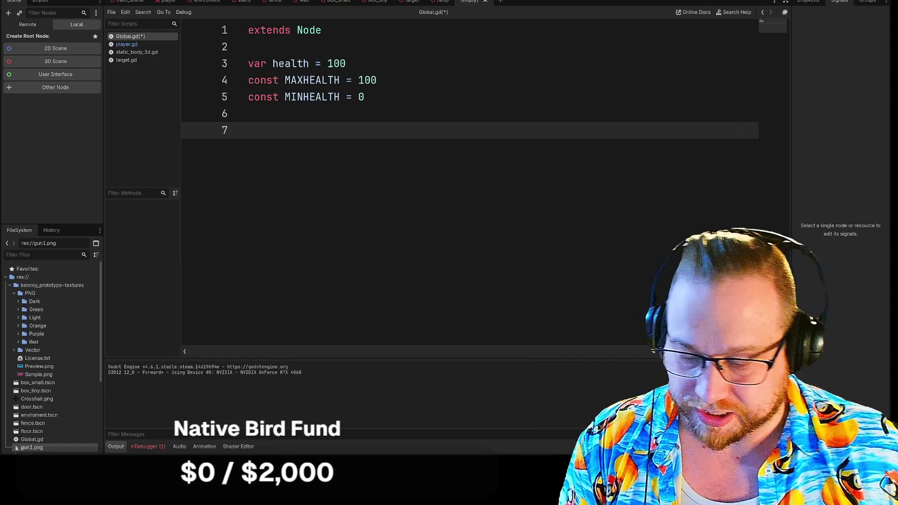
# - Shrink the Global.gd code text by two zoom steps
pyautogui.hotkey('ctrl', '-')
pyautogui.hotkey('ctrl', '-')
pyautogui.hotkey('ctrl', '-')
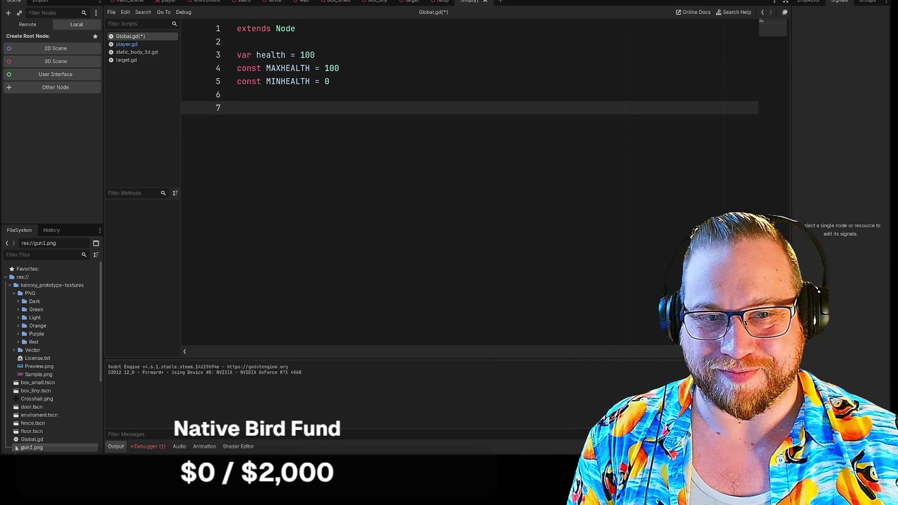
pyautogui.hotkey('ctrl', '-')
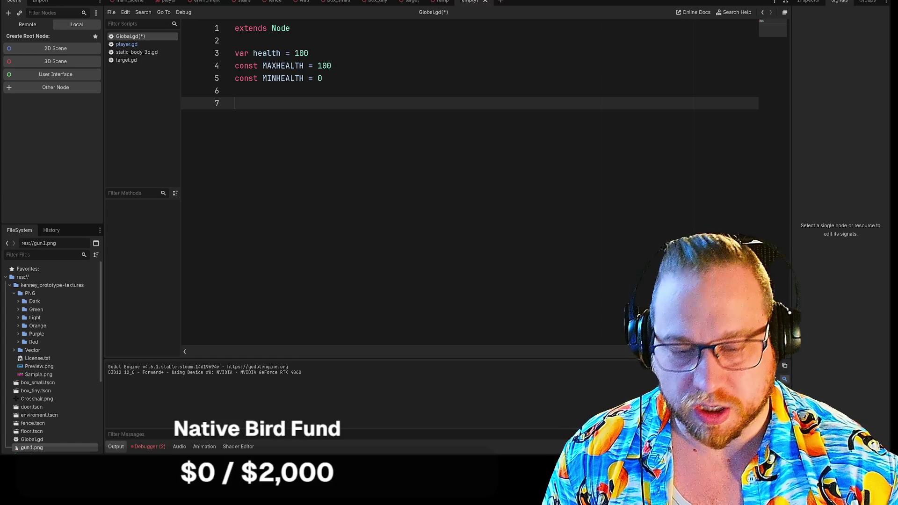
# - Add 'var bullets = 10' on line 7 and delete the unfinished MAXHANDGUNAMMO constant
pyautogui.write('var')
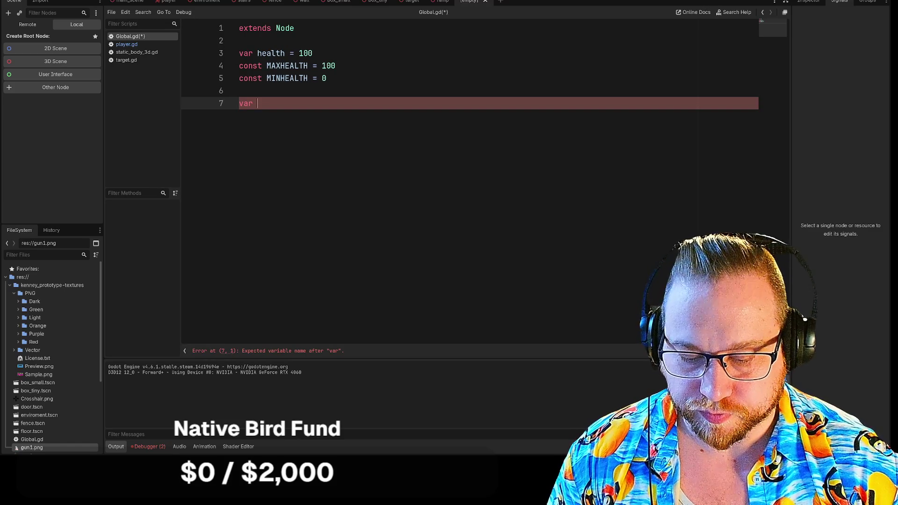
pyautogui.write('bulletzs')
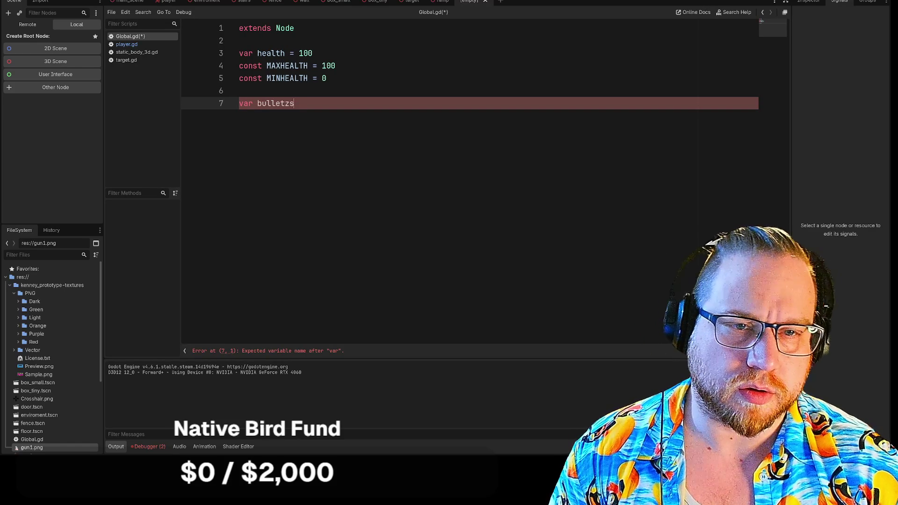
pyautogui.press('BackSpace')
pyautogui.press('BackSpace')
pyautogui.write('s = ')
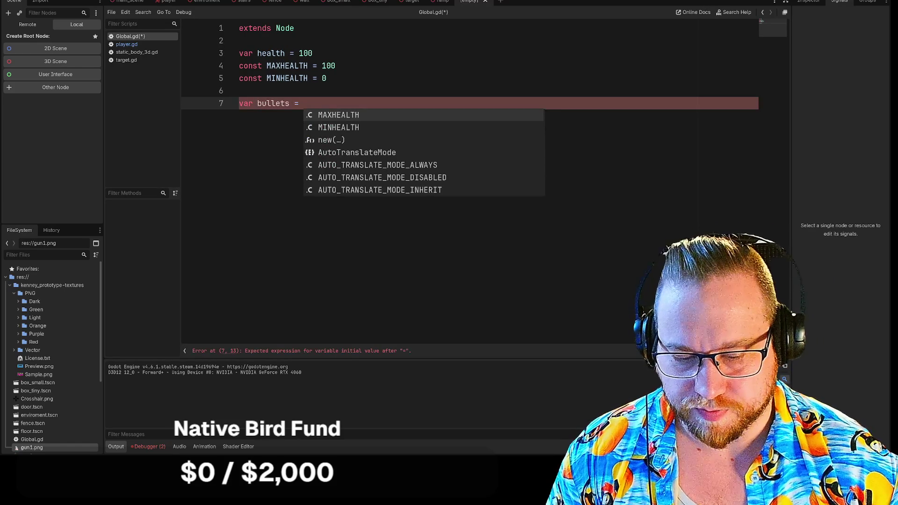
pyautogui.write('10')
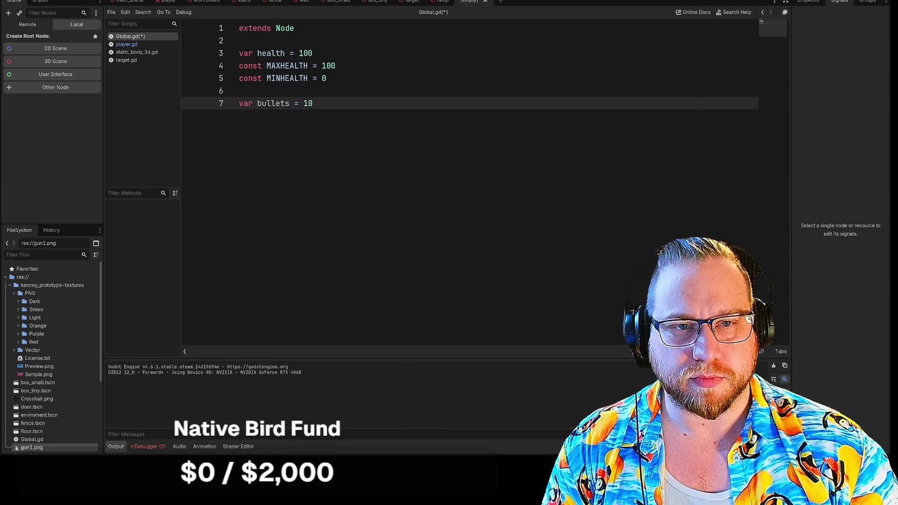
pyautogui.press('Return')
pyautogui.write('co')
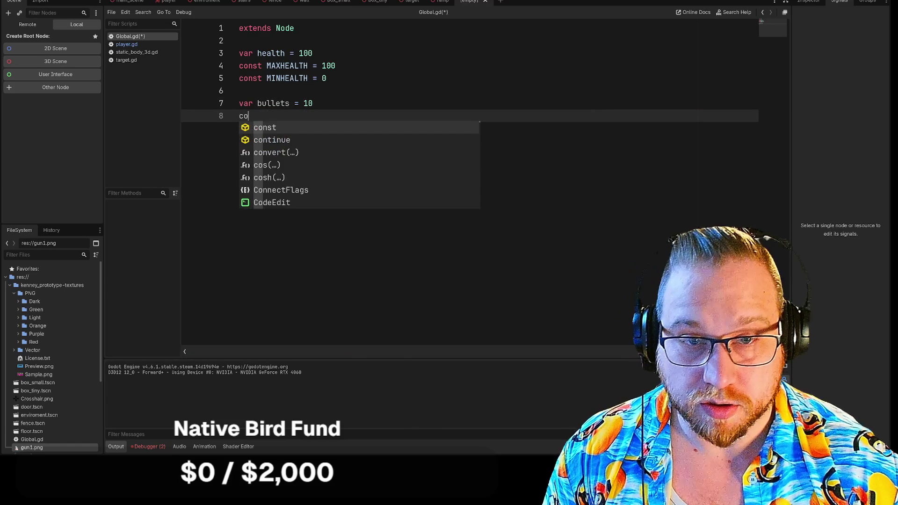
pyautogui.write('nst')
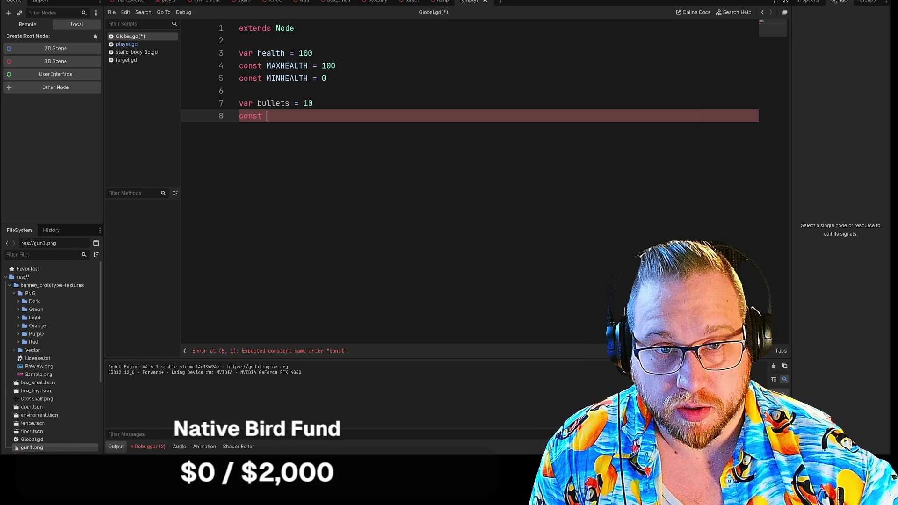
pyautogui.write('MAXHANDGUNAMMO =')
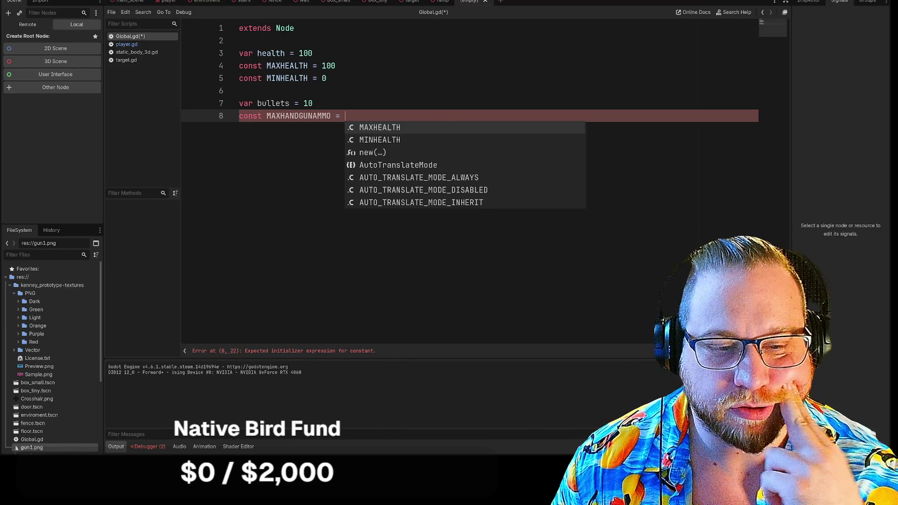
pyautogui.press('BackSpace')
pyautogui.press('BackSpace')
pyautogui.press('BackSpace')
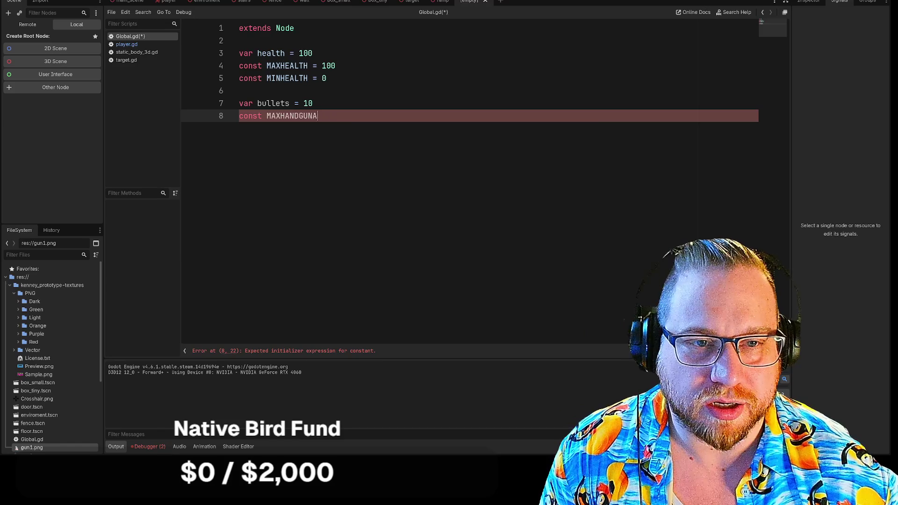
pyautogui.press('BackSpace')
pyautogui.press('BackSpace')
pyautogui.press('BackSpace')
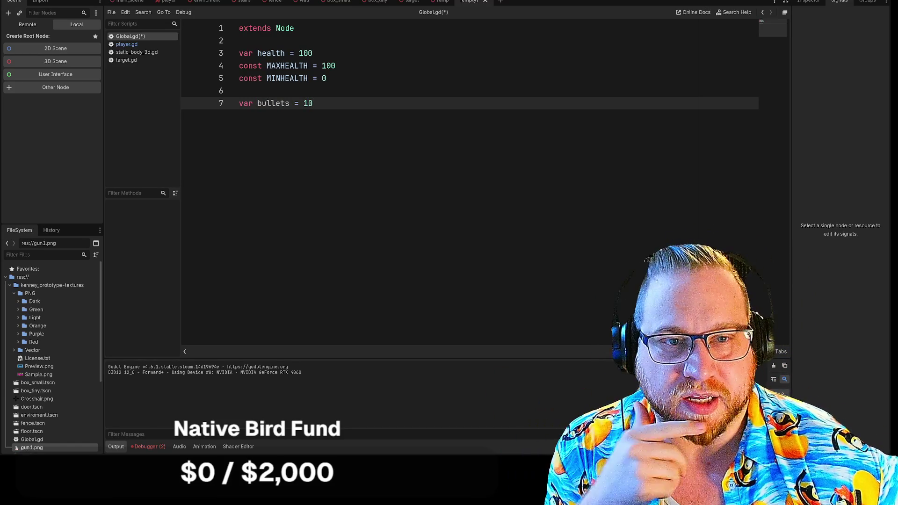
# - Save Global.gd and open Project Settings from the Project menu
pyautogui.rightClick(125, 36)
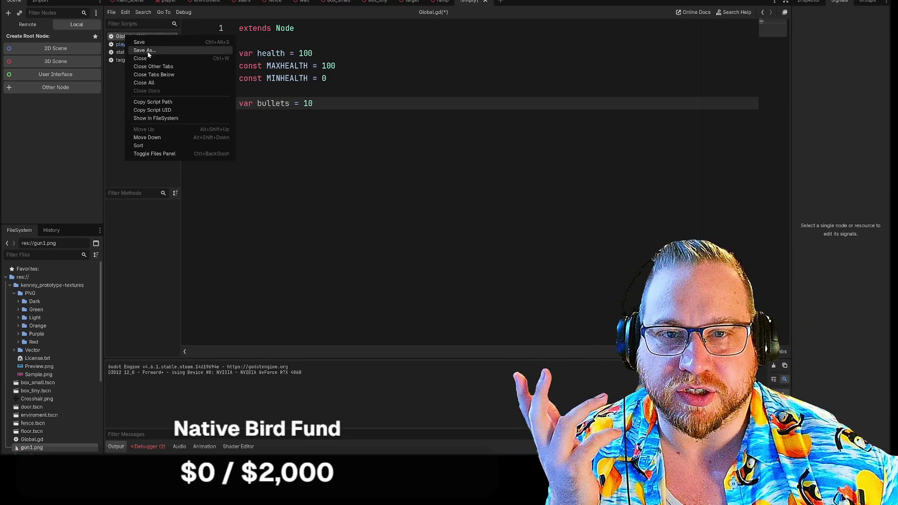
pyautogui.press('Escape')
pyautogui.hotkey('ctrl', 's')
pyautogui.press('Return')
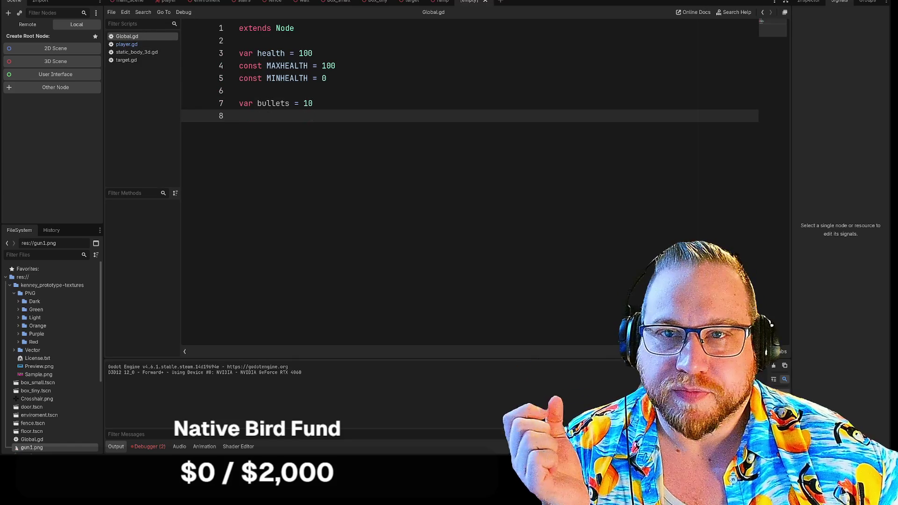
pyautogui.click(28, 1)
pyautogui.click(44, 6)
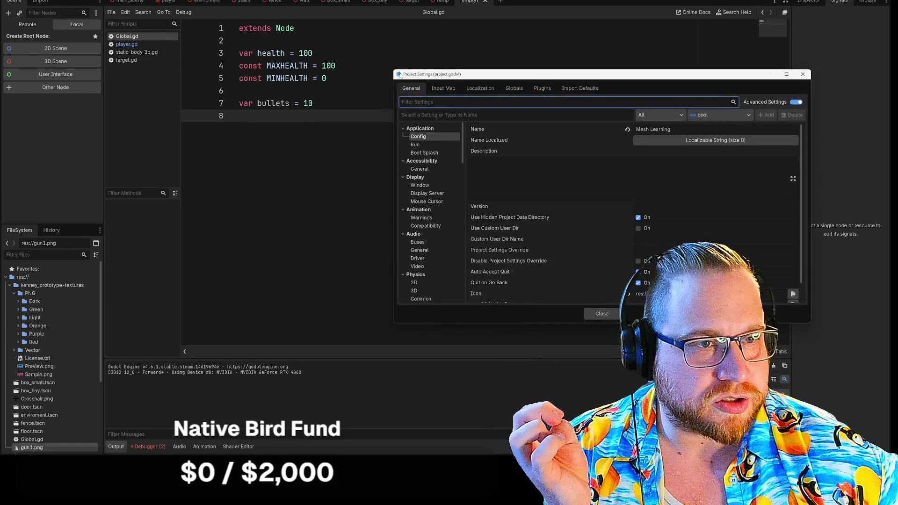
# - Add Global.gd to the Autoload list in Project Settings and close the window
pyautogui.click(513, 89)
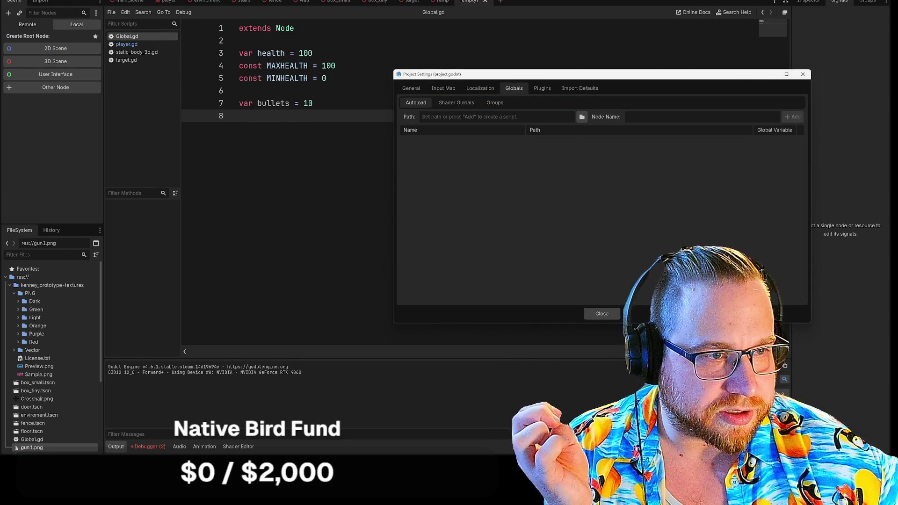
pyautogui.click(582, 117)
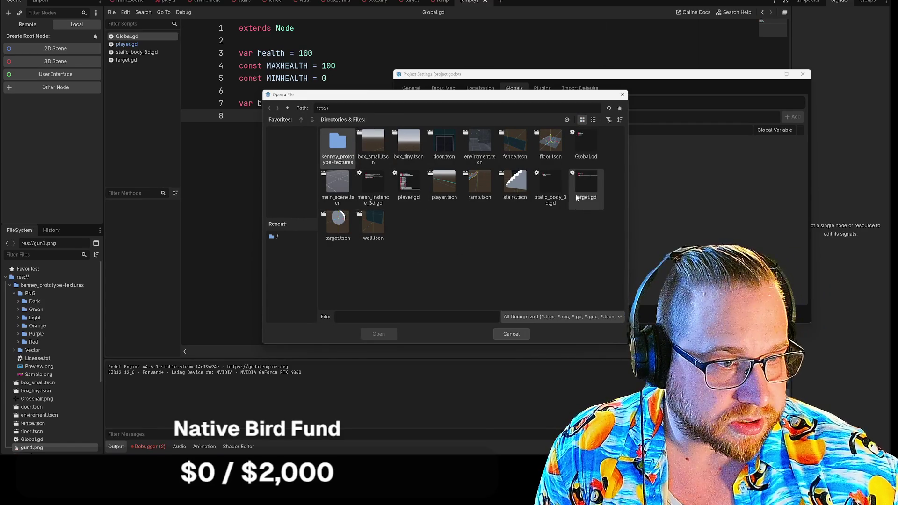
pyautogui.doubleClick(587, 148)
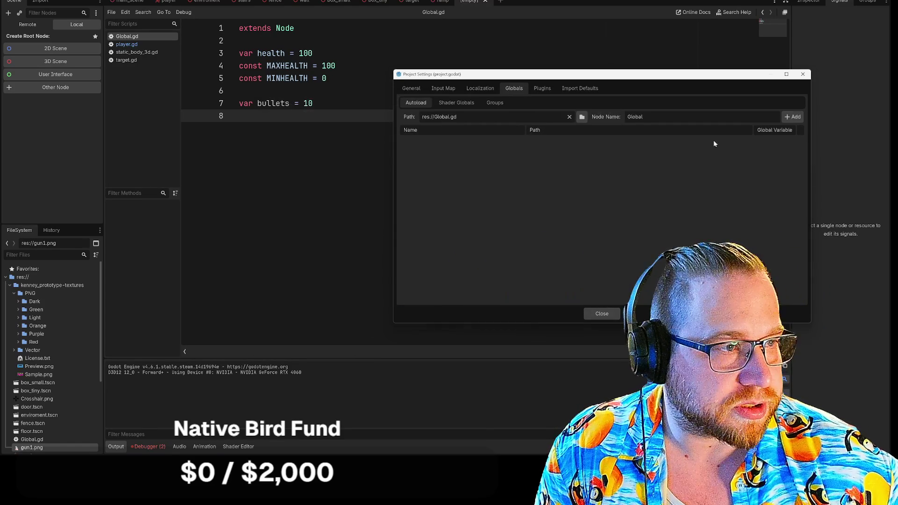
pyautogui.click(793, 118)
pyautogui.click(603, 314)
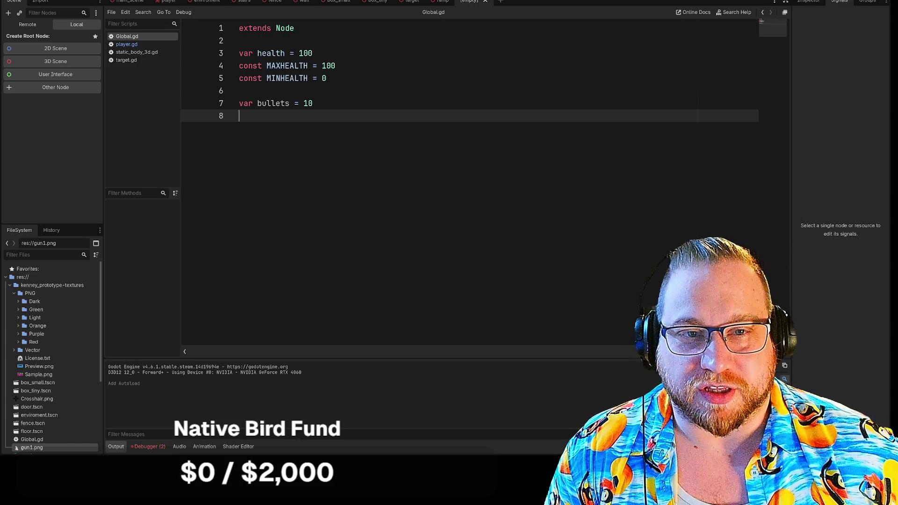
# - Close the empty unsaved scene and check the ramp StaticBody3D's non-uniform scale warning
pyautogui.press('Up')
pyautogui.press('Down')
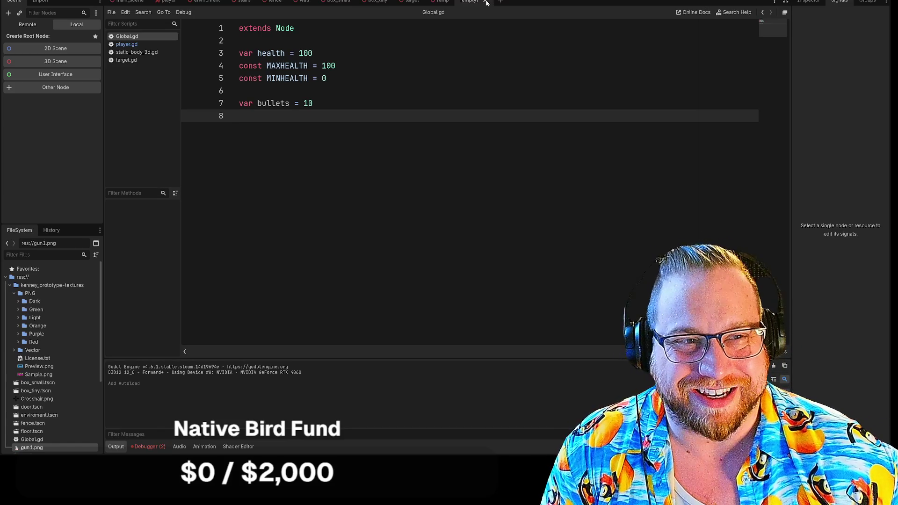
pyautogui.click(486, 3)
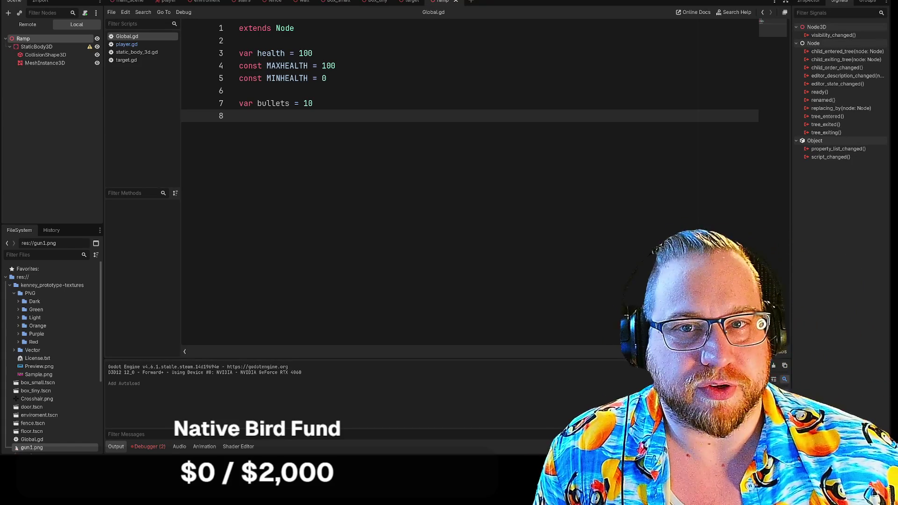
pyautogui.click(55, 46)
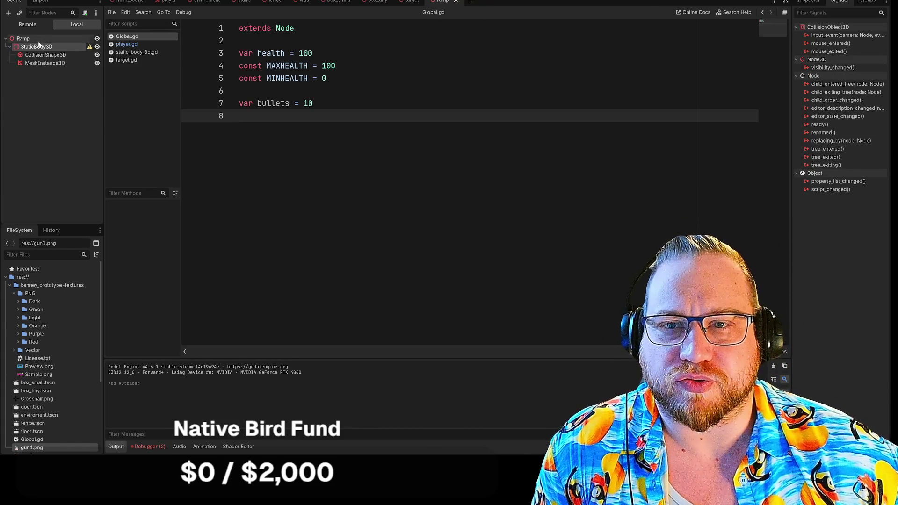
pyautogui.click(90, 46)
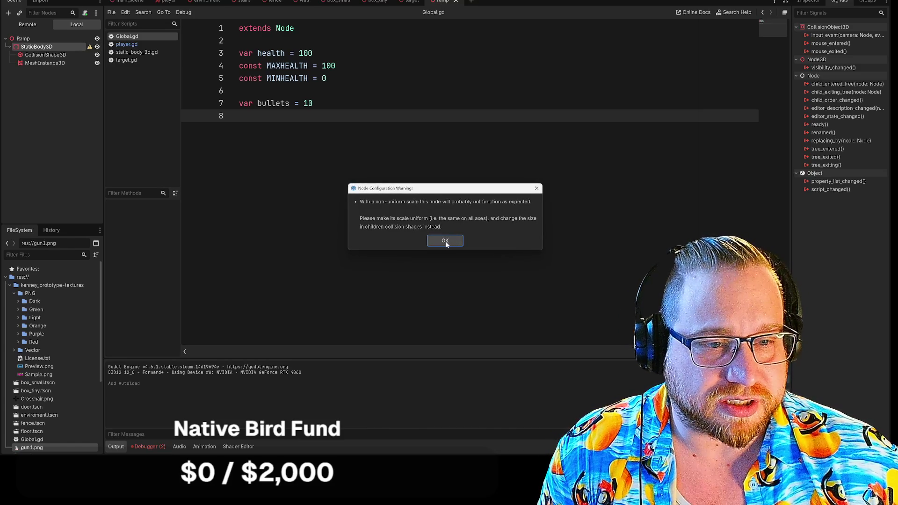
pyautogui.click(445, 241)
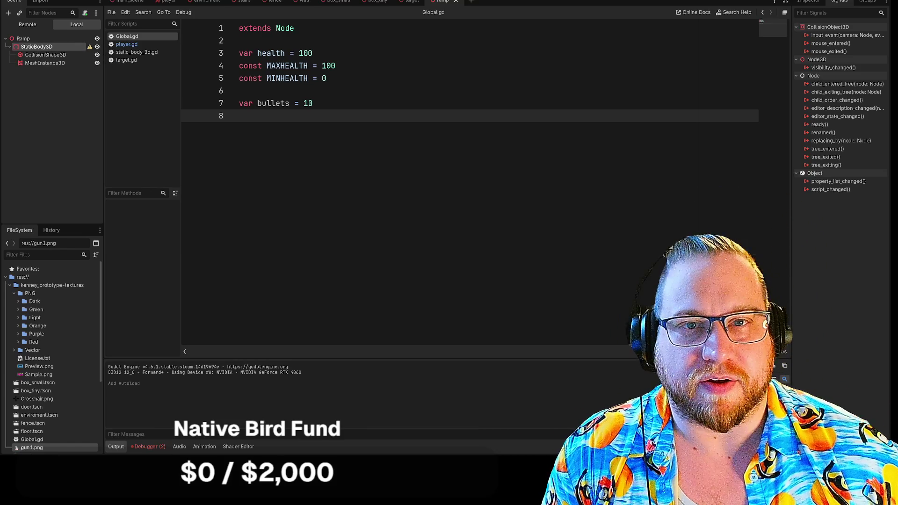
# - Close the stairs, fence, wall, box_small, box_tiny, target and ramp scene tabs
pyautogui.click(206, 2)
pyautogui.middleClick(252, 1)
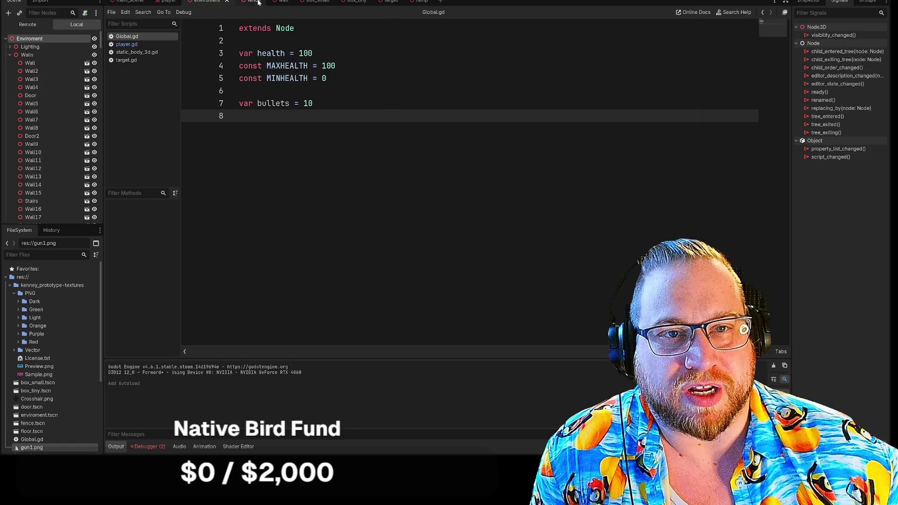
pyautogui.middleClick(255, 2)
pyautogui.middleClick(257, 1)
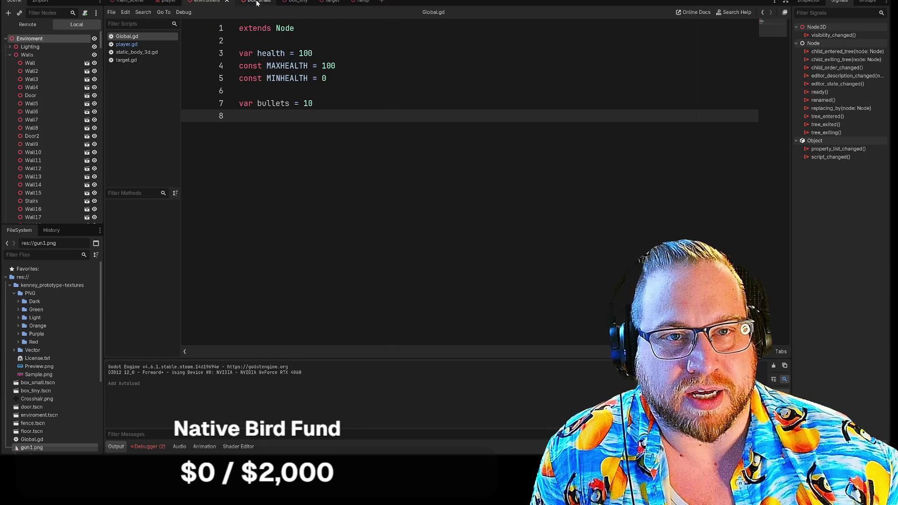
pyautogui.middleClick(263, 2)
pyautogui.middleClick(266, 2)
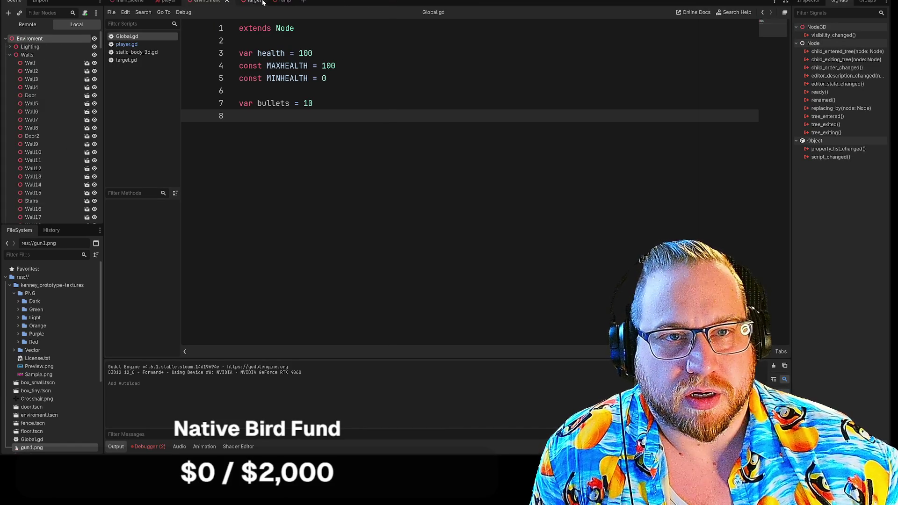
pyautogui.middleClick(260, 2)
pyautogui.middleClick(255, 2)
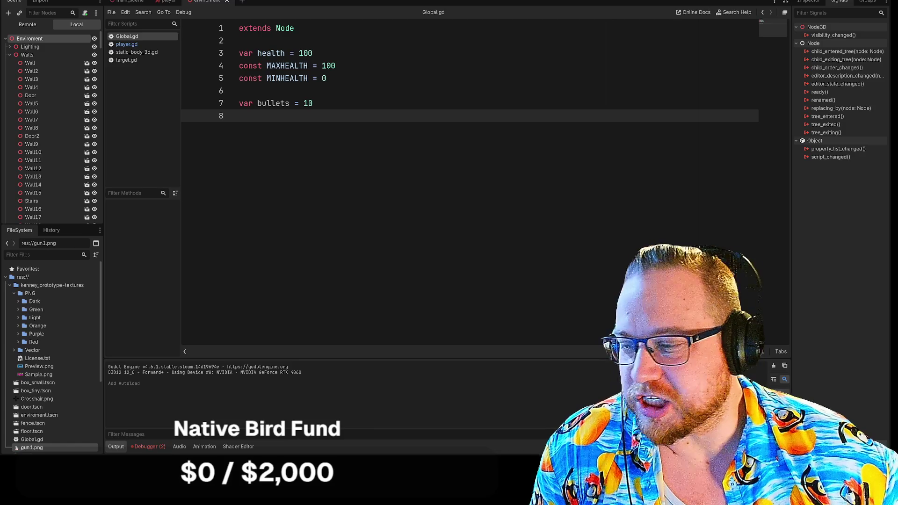
# - Switch to main_scene and run the project
pyautogui.click(167, 2)
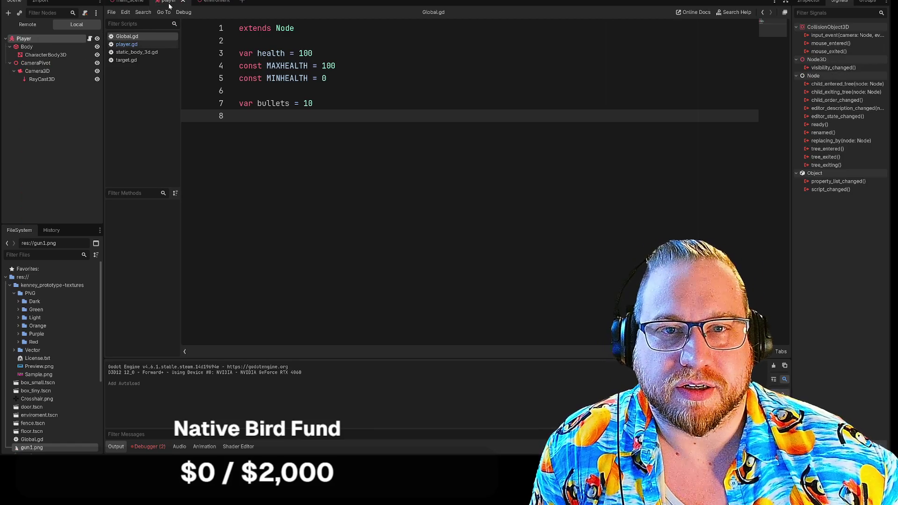
pyautogui.click(125, 2)
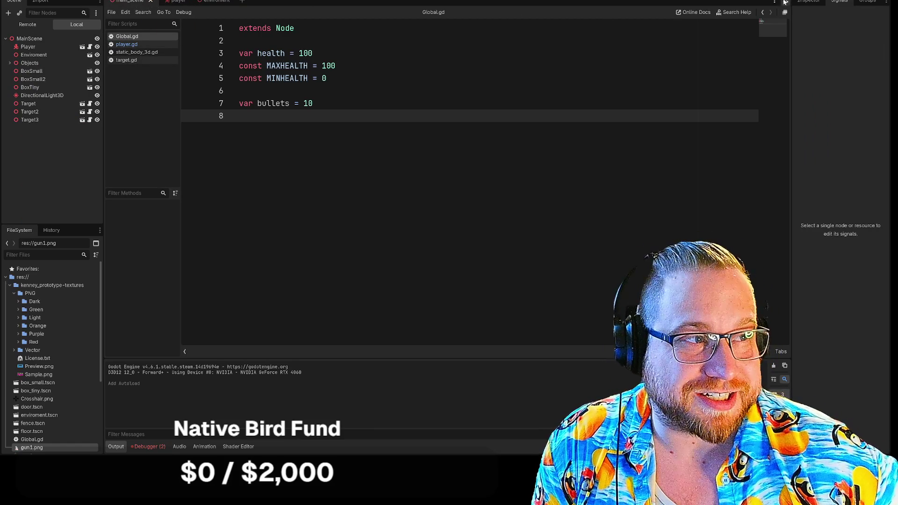
pyautogui.click(786, 1)
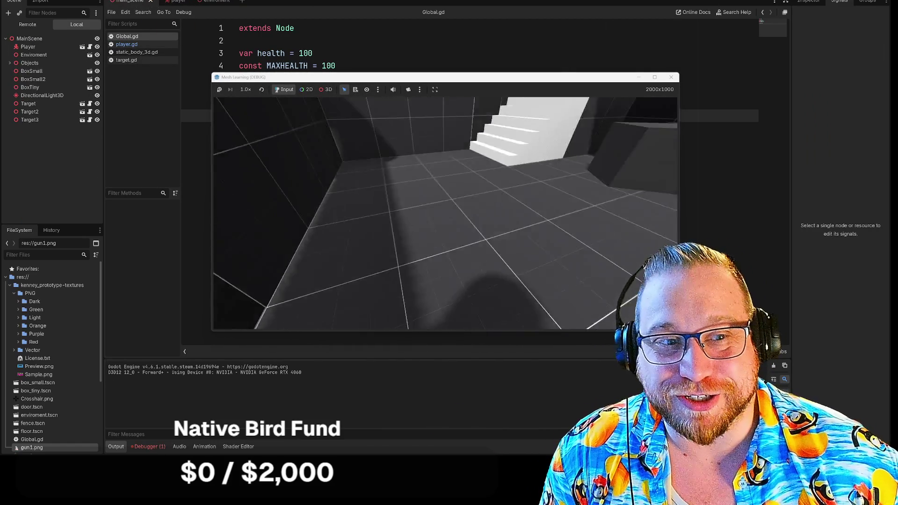
# - Walk past the stairs, corridor, target wall and black sphere, then stop the game
pyautogui.press('w')
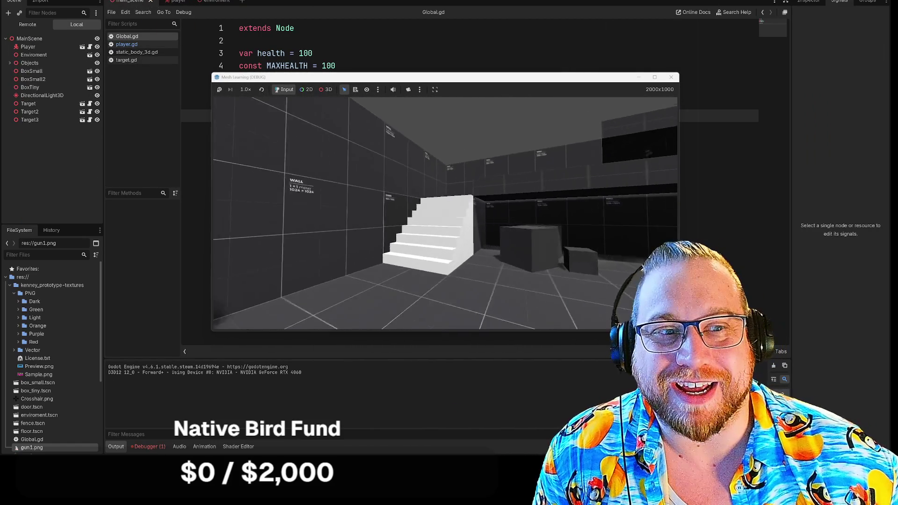
pyautogui.press('w')
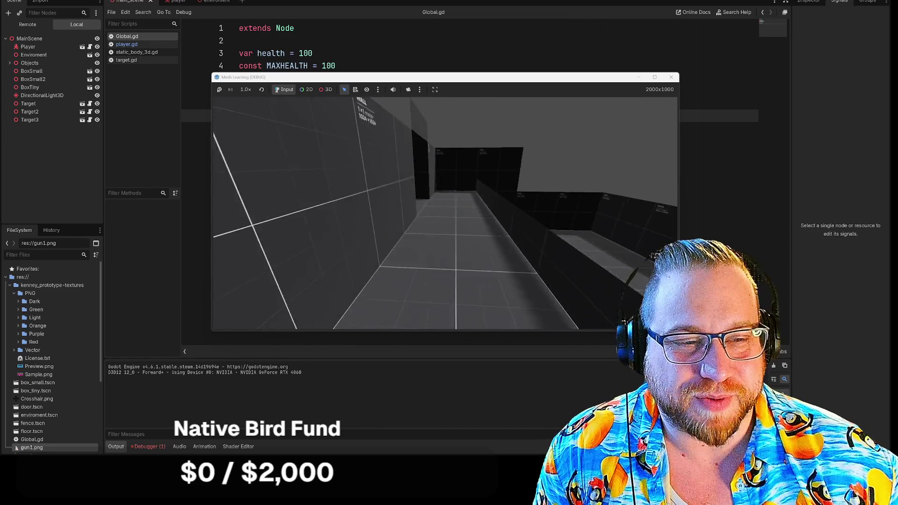
pyautogui.press('w')
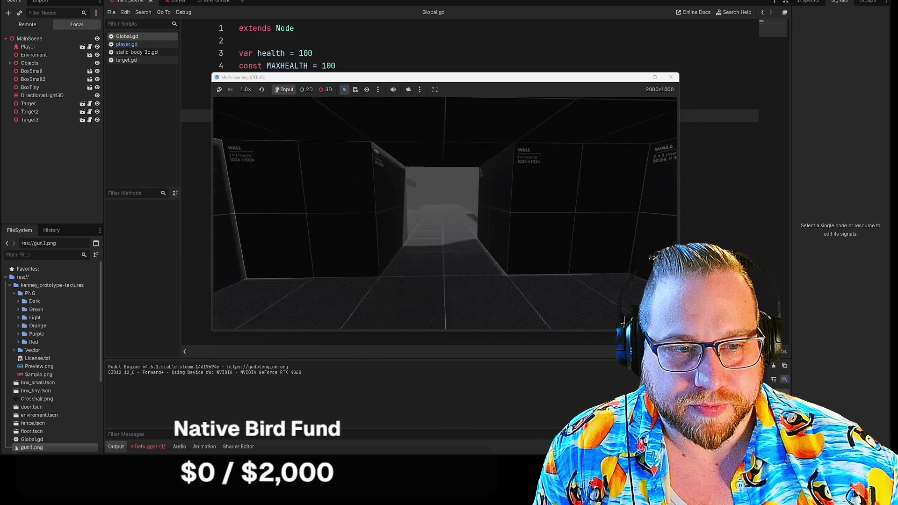
pyautogui.press('w')
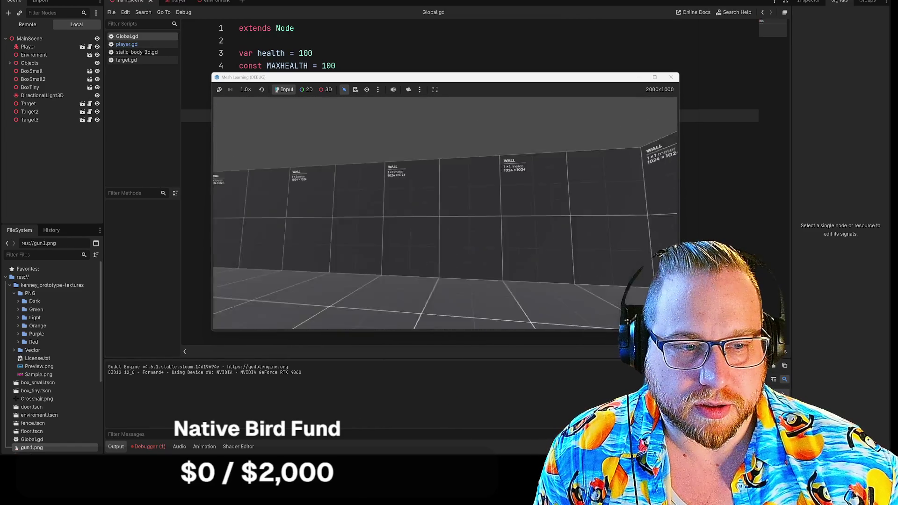
pyautogui.press('w')
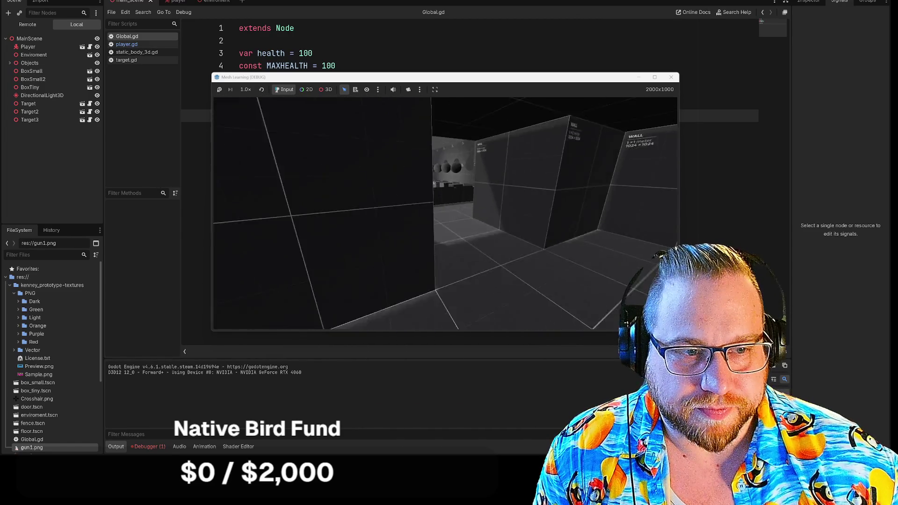
pyautogui.press('w')
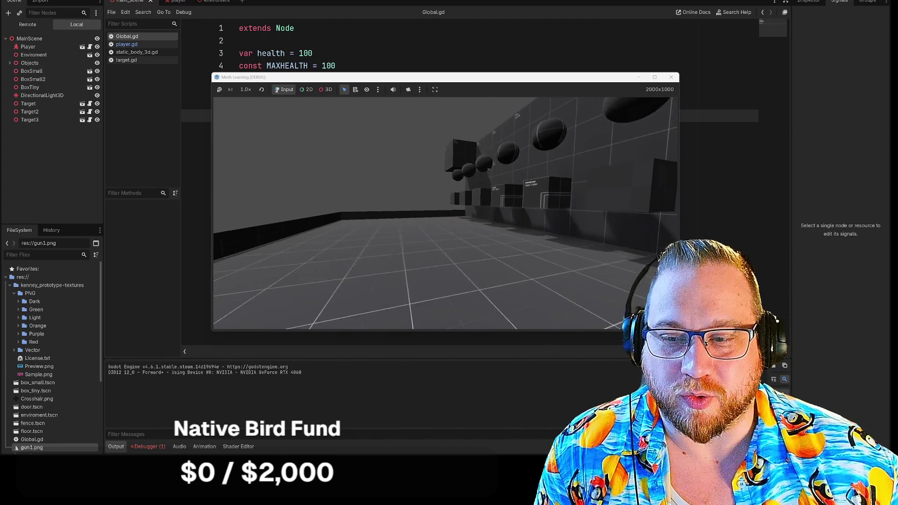
pyautogui.press('w')
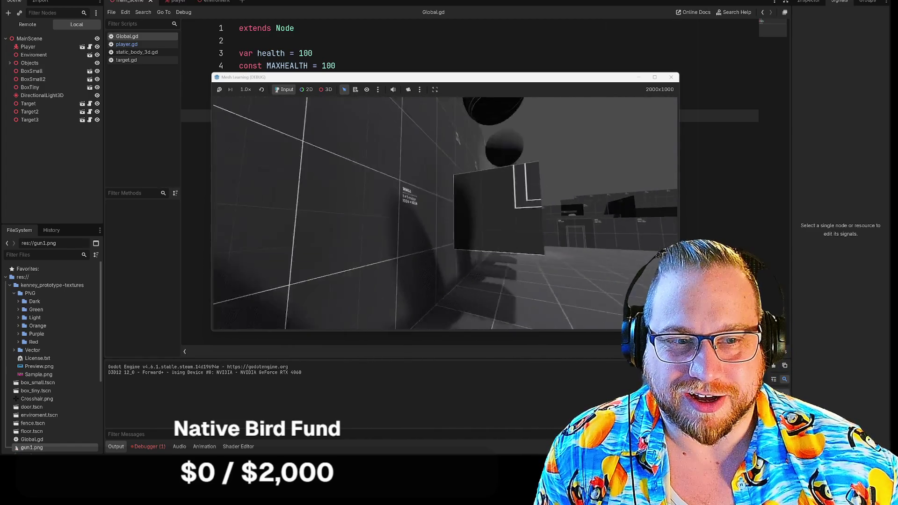
pyautogui.press('w')
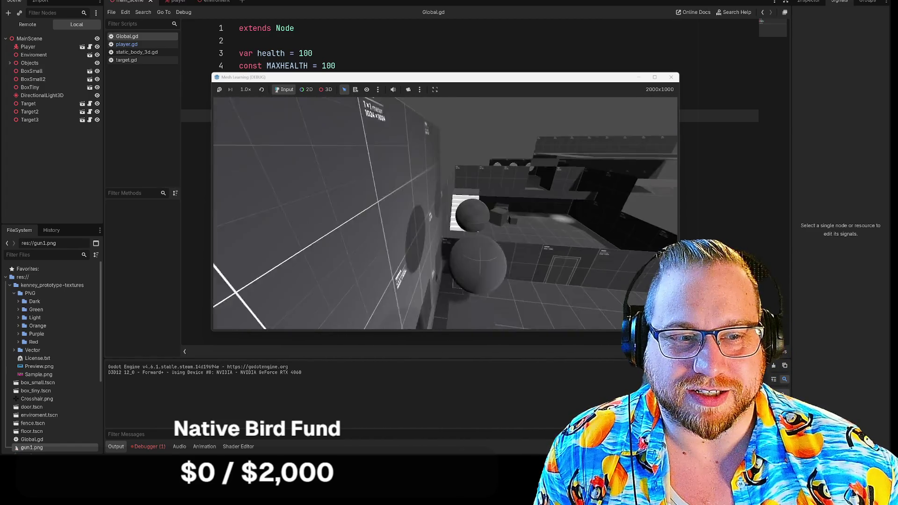
pyautogui.press('w')
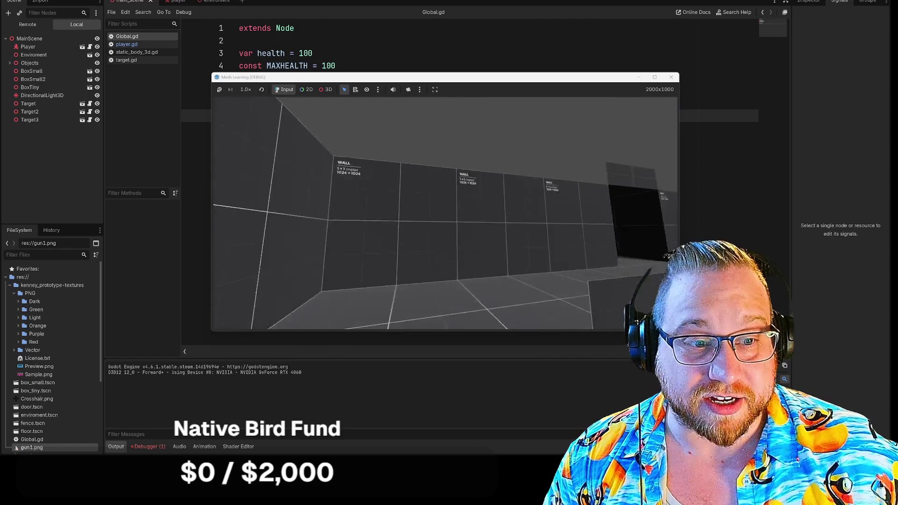
pyautogui.press('Escape')
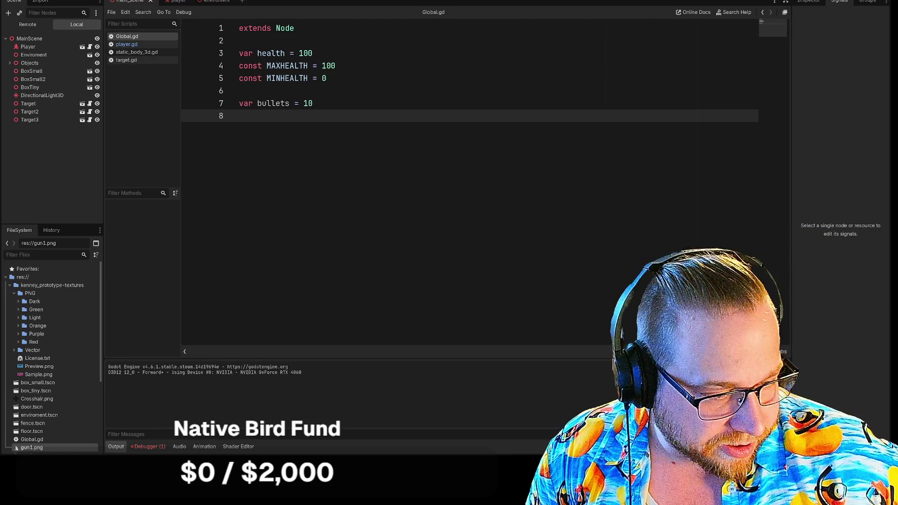
# - Bring the running game window forward and stop the test run with Escape
pyautogui.click(641, 424)
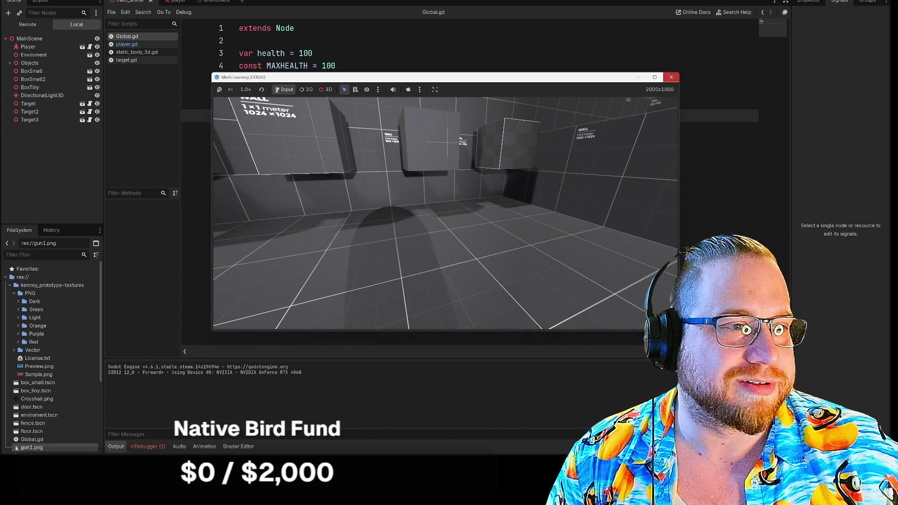
pyautogui.press('Escape')
# - Quit to the project list, open First FPS, and run its game
pyautogui.click(35, 1)
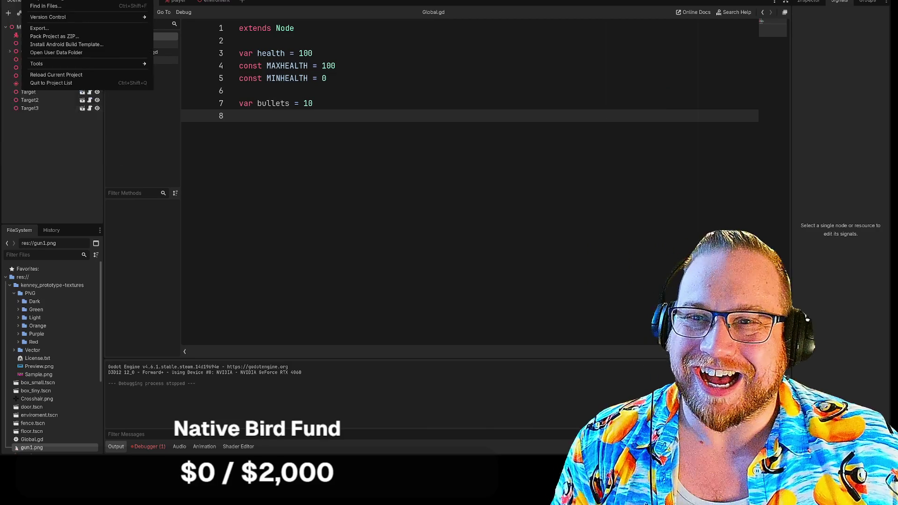
pyautogui.click(53, 86)
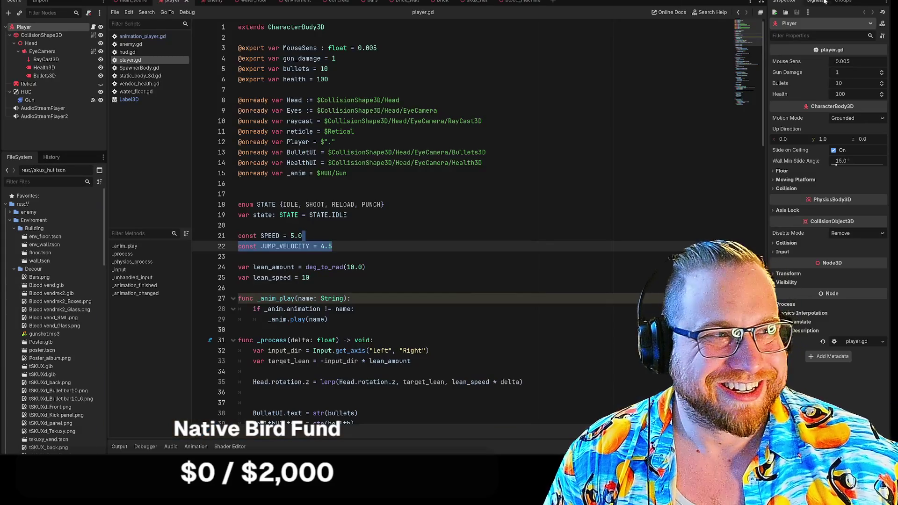
pyautogui.click(825, 2)
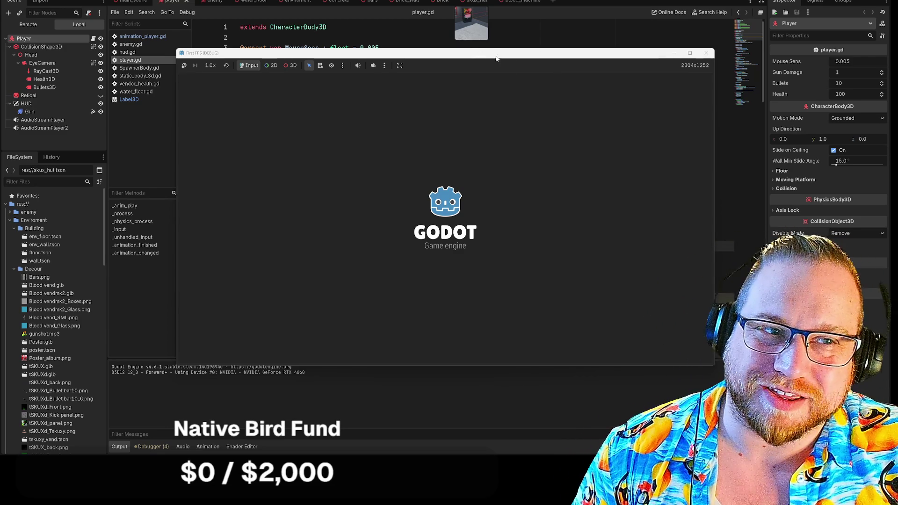
# - Walk around the shop by the vending machine and counter, firing one test shot
pyautogui.press('w')
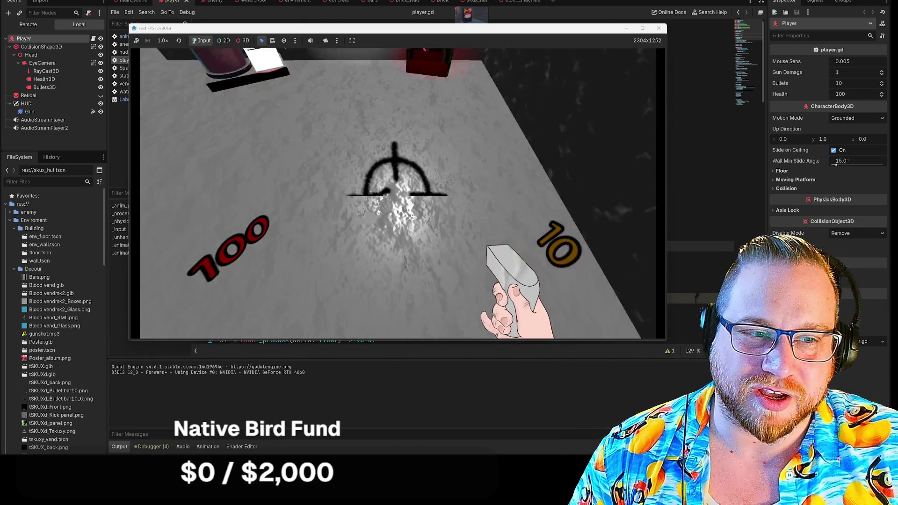
pyautogui.press('w')
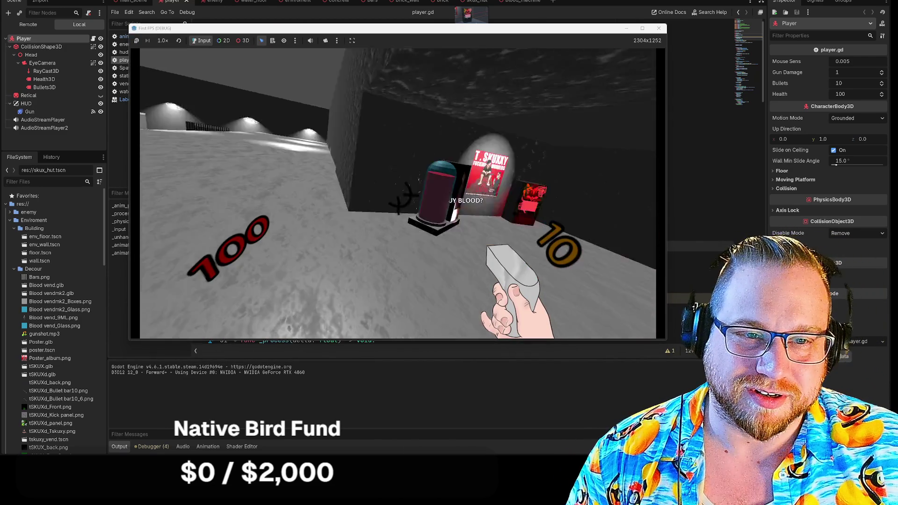
pyautogui.press('w')
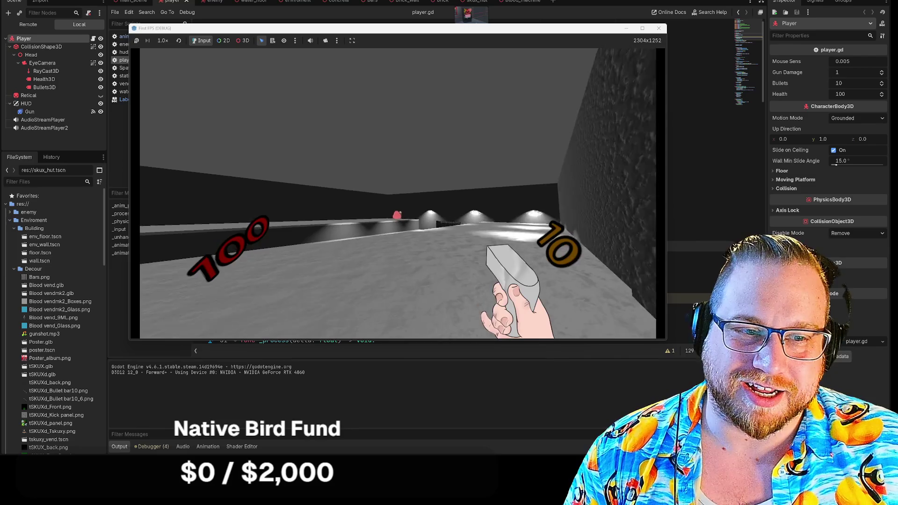
pyautogui.click(398, 192)
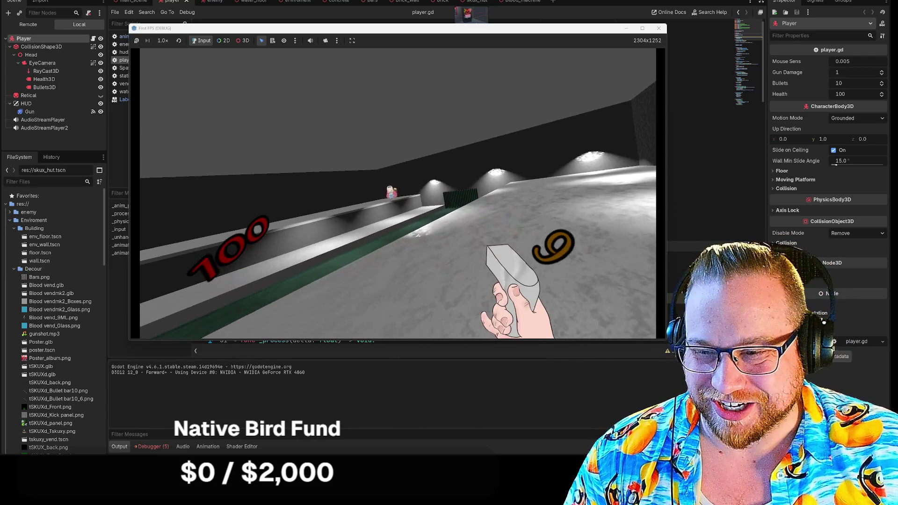
pyautogui.press('w')
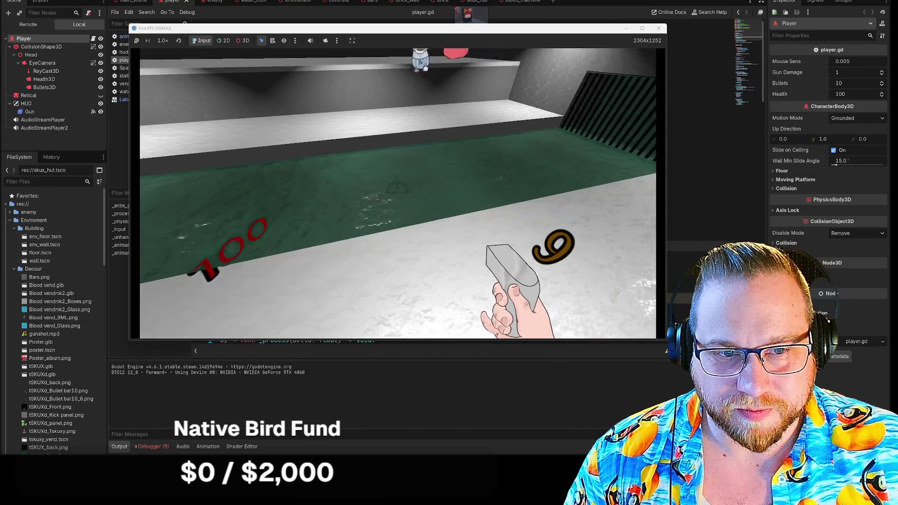
pyautogui.press('w')
pyautogui.press('s')
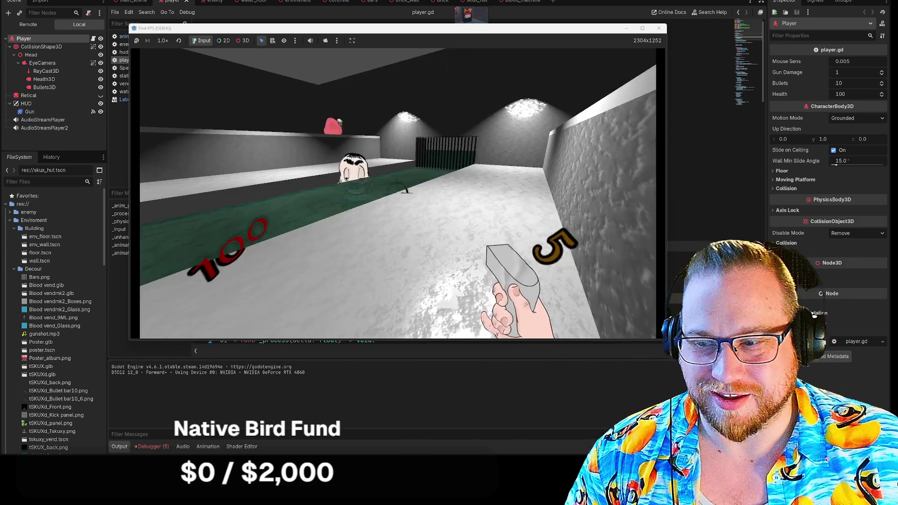
pyautogui.press('r')
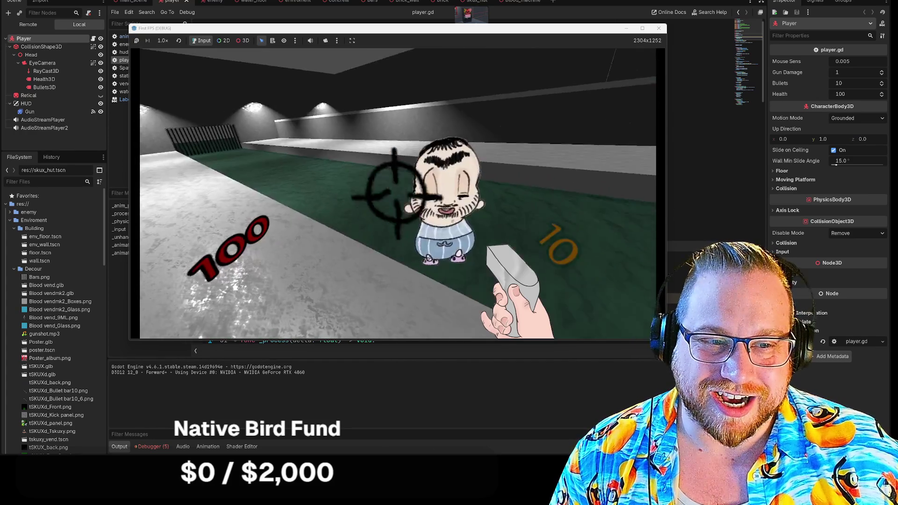
# - Shoot the enemy twice, reload, and close the game window
pyautogui.click(398, 194)
pyautogui.click(398, 195)
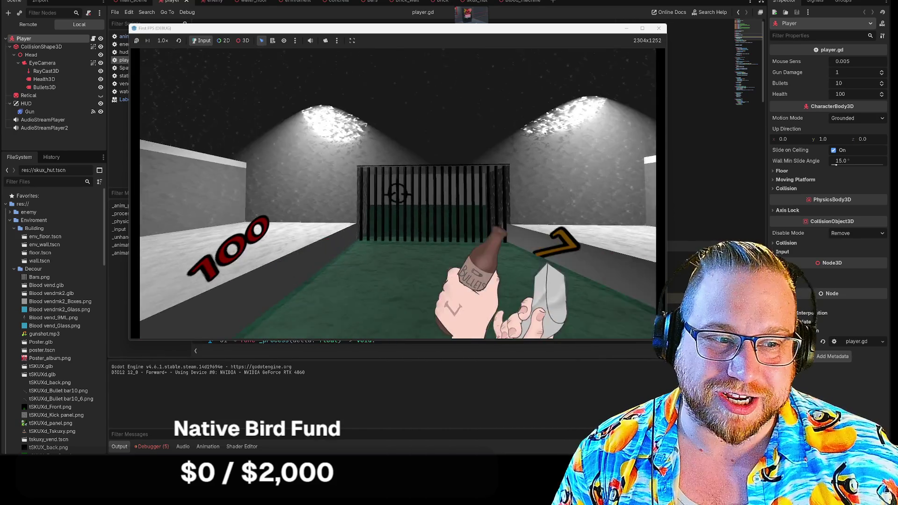
pyautogui.press('w')
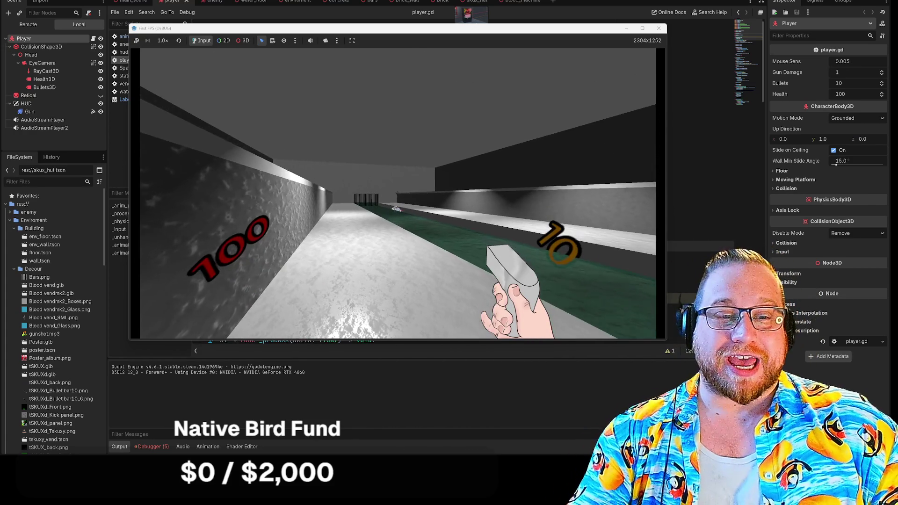
pyautogui.click(658, 28)
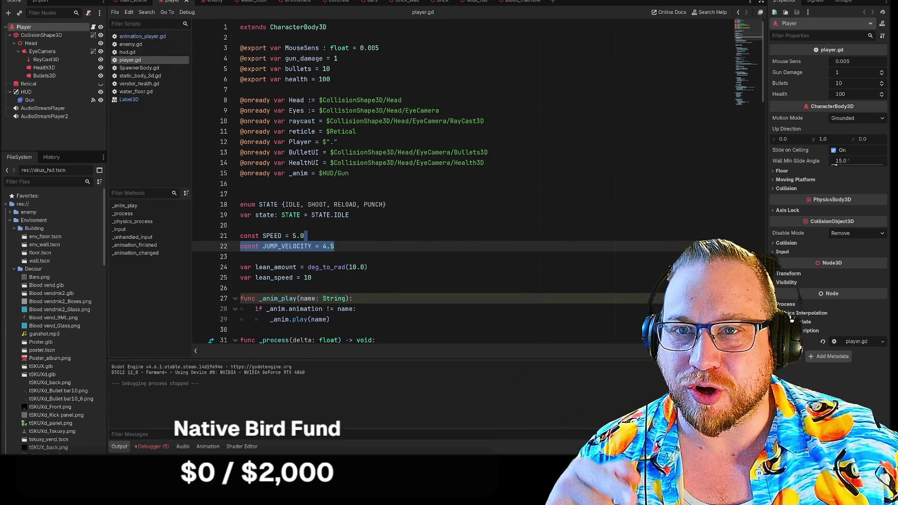
# - Quit the First FPS project back to the Godot project list from the Project menu
pyautogui.click(35, 1)
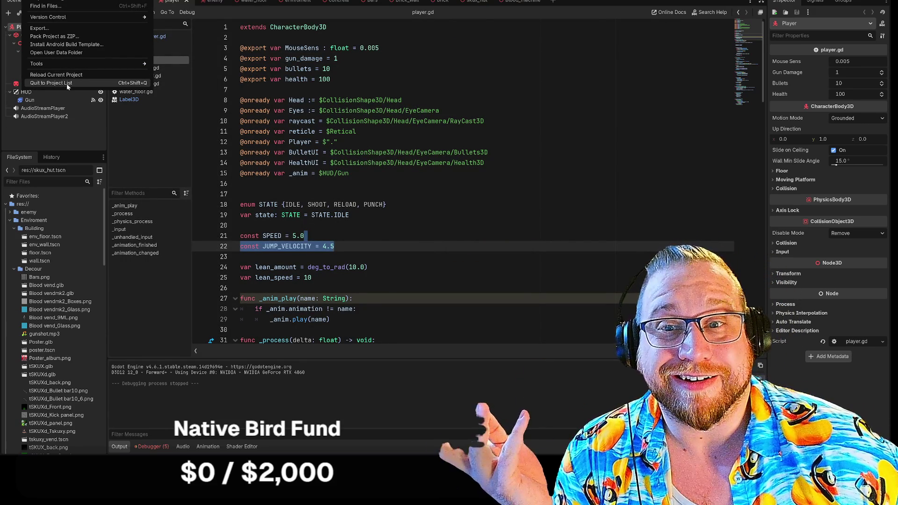
pyautogui.click(67, 84)
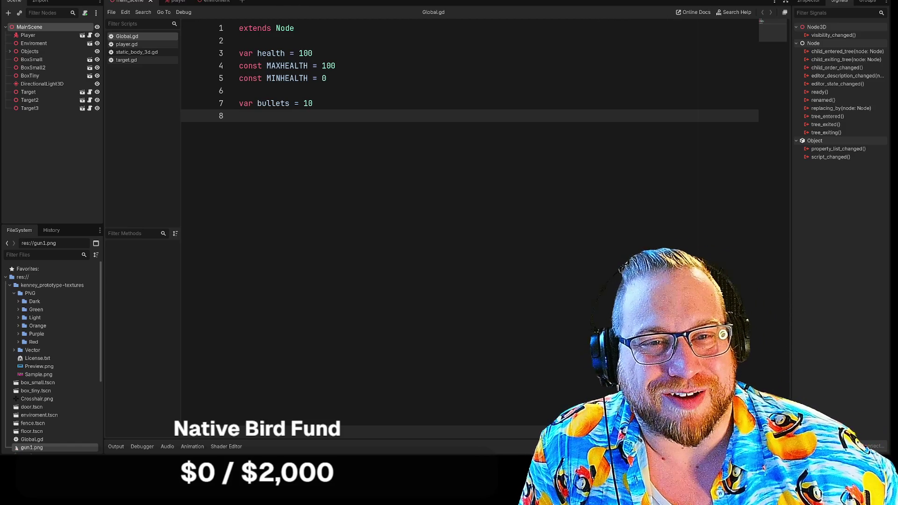
pyautogui.click(213, 1)
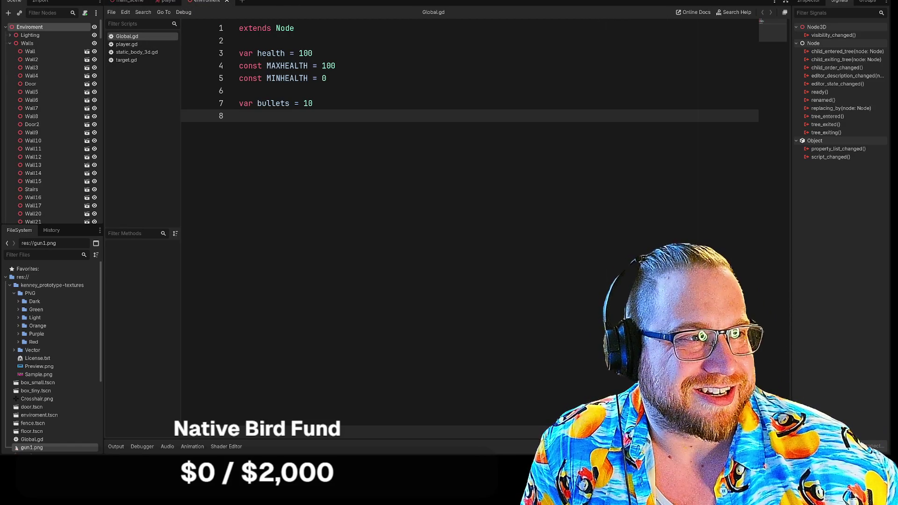
pyautogui.click(167, 2)
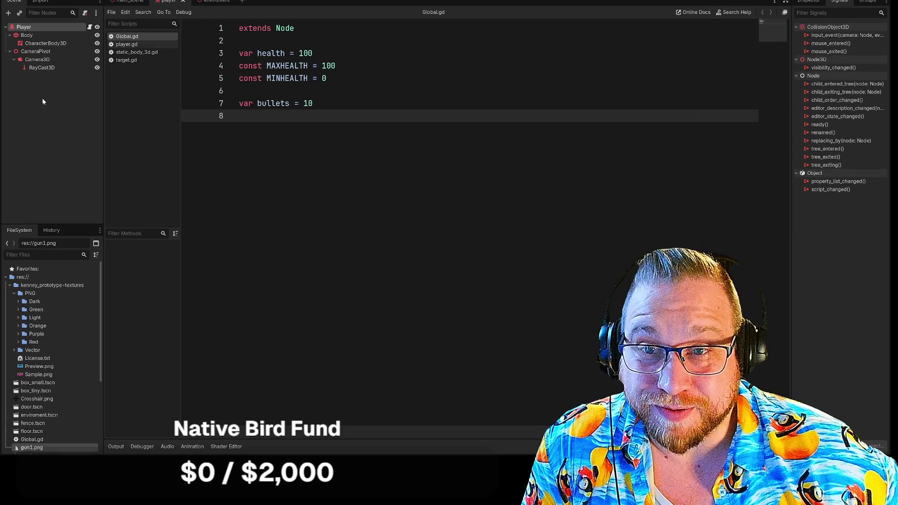
pyautogui.press('F5')
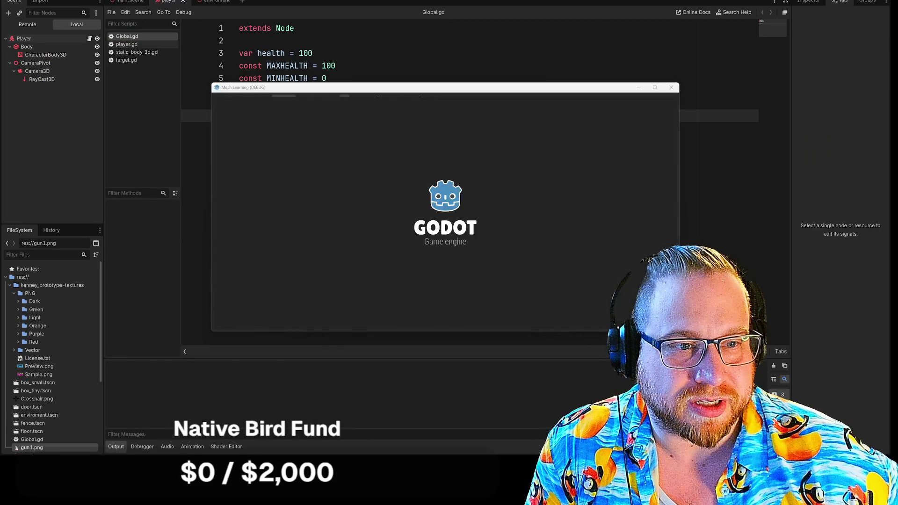
pyautogui.press('w')
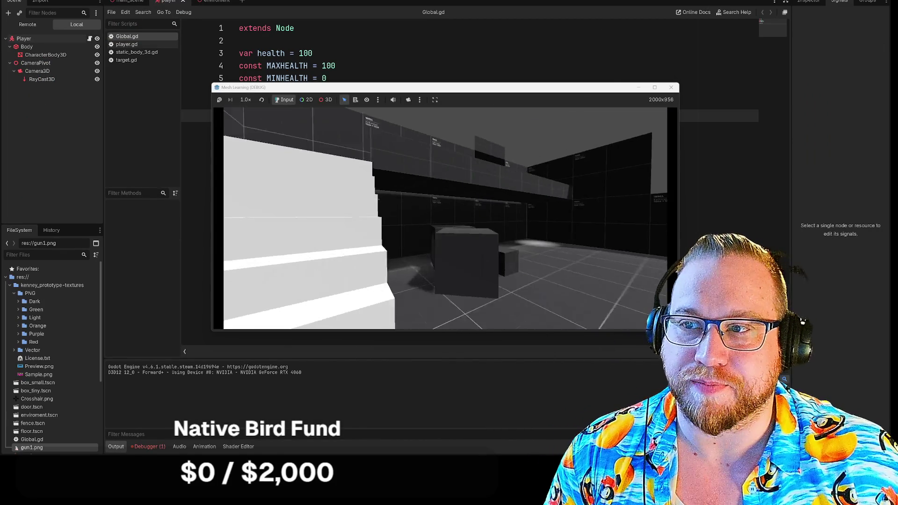
pyautogui.press('w')
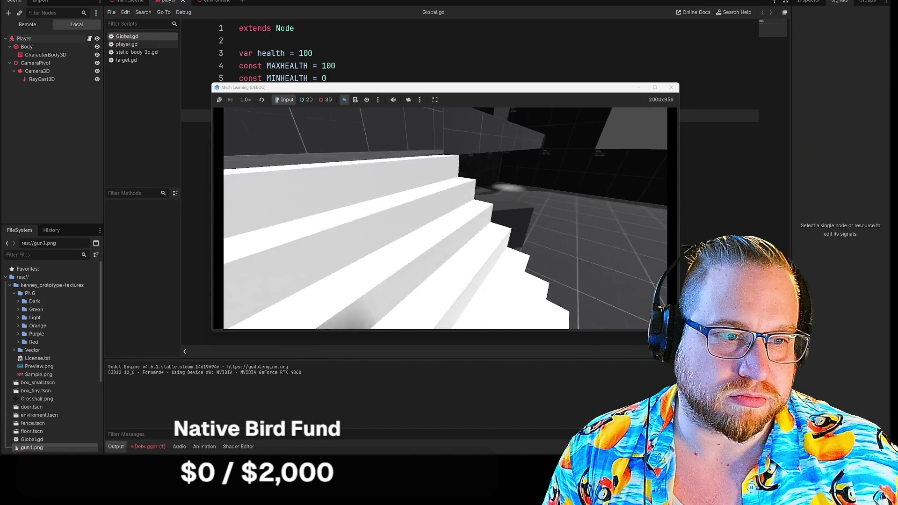
pyautogui.press('w')
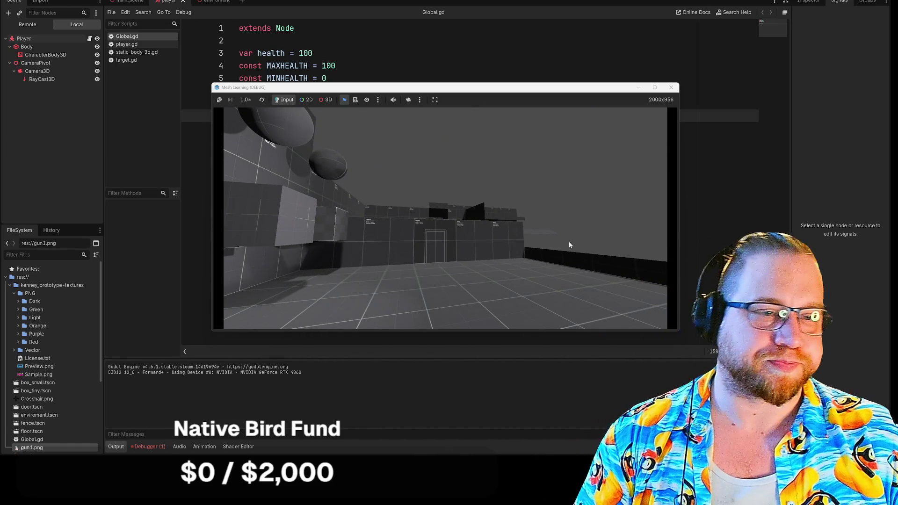
pyautogui.click(672, 87)
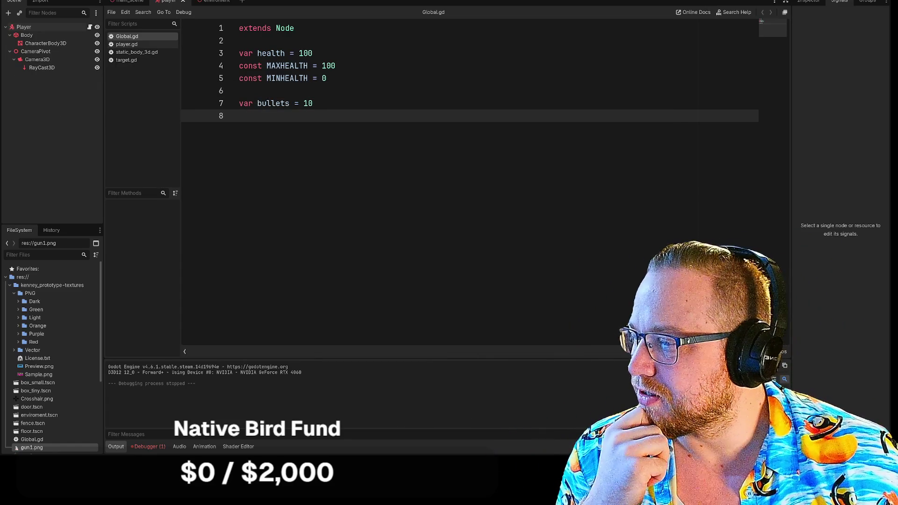
pyautogui.hotkey('alt', 'Tab')
pyautogui.moveTo(433, 14)
pyautogui.mouseDown()
pyautogui.moveTo(498, 350)
pyautogui.moveTo(446, 343)
pyautogui.moveTo(446, 252)
pyautogui.moveTo(439, 342)
pyautogui.moveTo(509, 385)
pyautogui.moveTo(607, 409)
pyautogui.moveTo(662, 397)
pyautogui.mouseUp()
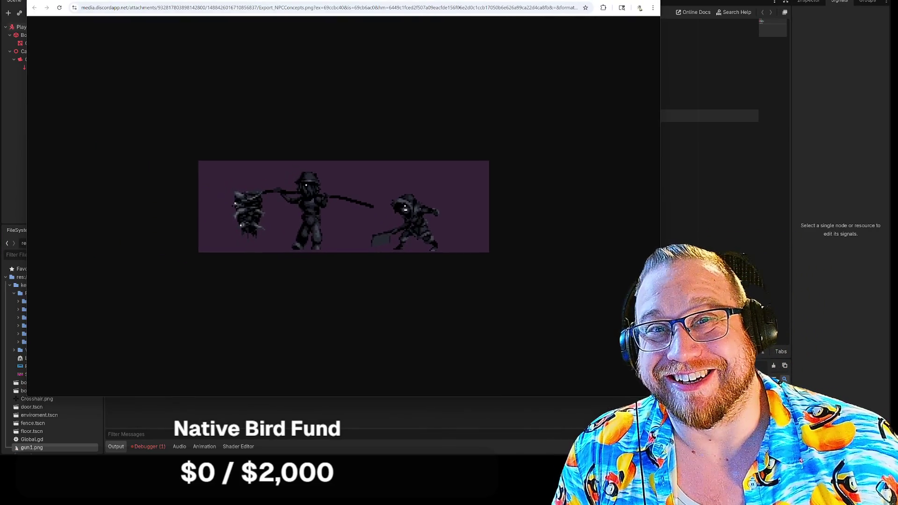
pyautogui.keyDown('ctrl'); pyautogui.scroll(5, 391, 214); pyautogui.keyUp('ctrl')
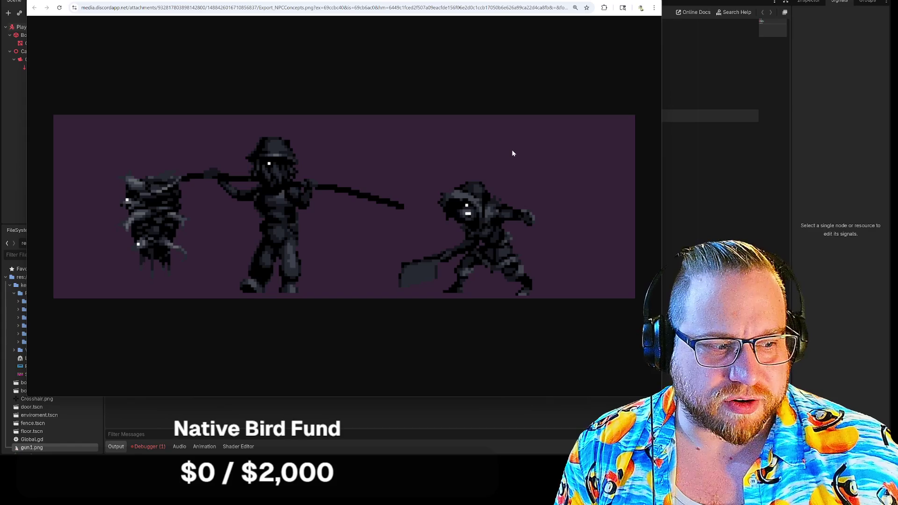
pyautogui.hotkey('ctrl', '-')
pyautogui.hotkey('ctrl', '-')
pyautogui.hotkey('ctrl', '-')
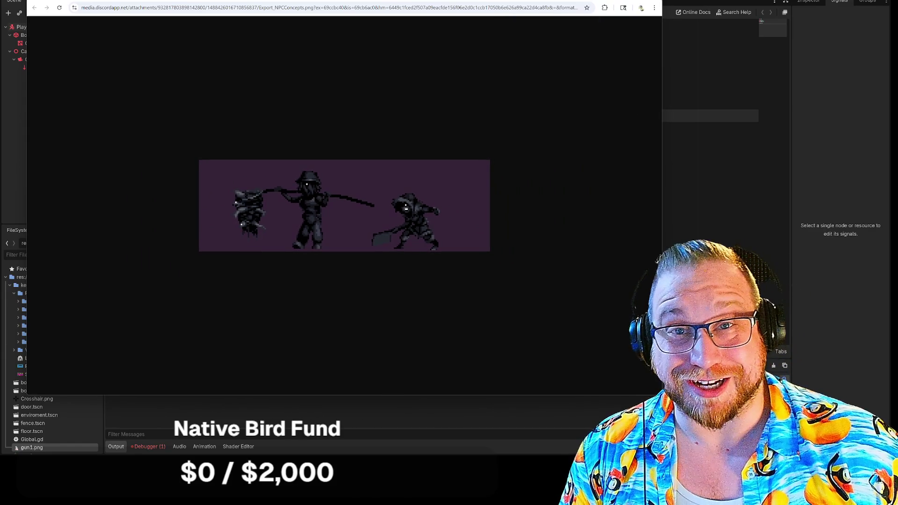
pyautogui.moveTo(662, 395)
pyautogui.mouseDown()
pyautogui.moveTo(684, 417)
pyautogui.moveTo(654, 365)
pyautogui.moveTo(596, 343)
pyautogui.moveTo(427, 224)
pyautogui.moveTo(351, 191)
pyautogui.moveTo(377, 180)
pyautogui.moveTo(414, 203)
pyautogui.mouseUp()
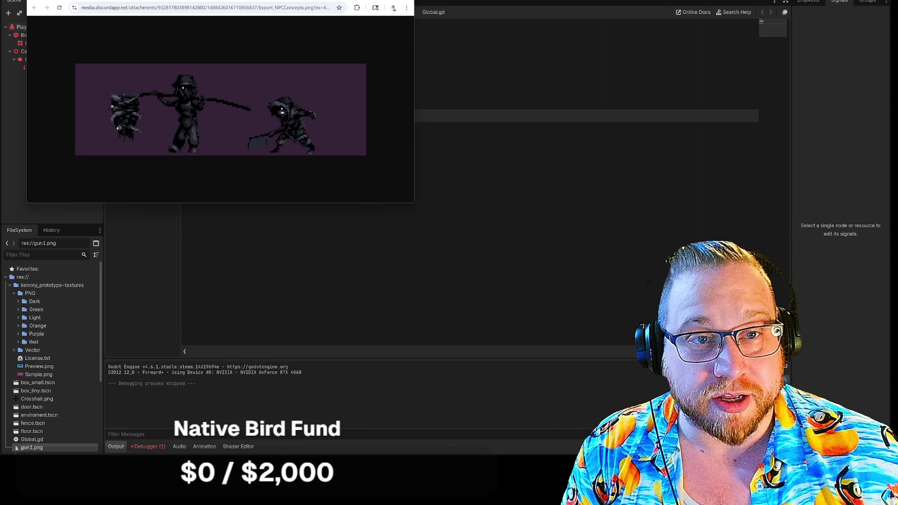
pyautogui.click(402, 1)
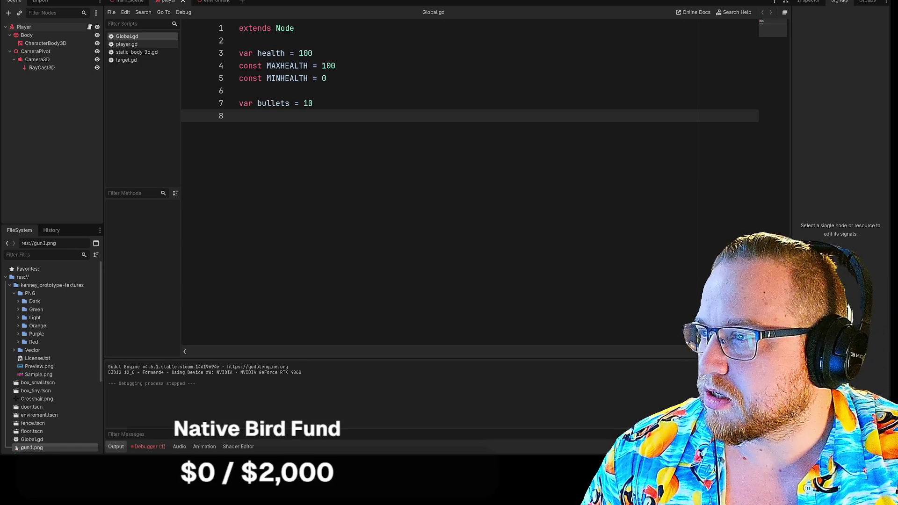
pyautogui.moveTo(2, 81)
pyautogui.mouseDown()
pyautogui.moveTo(93, 80)
pyautogui.moveTo(119, 0)
pyautogui.mouseUp()
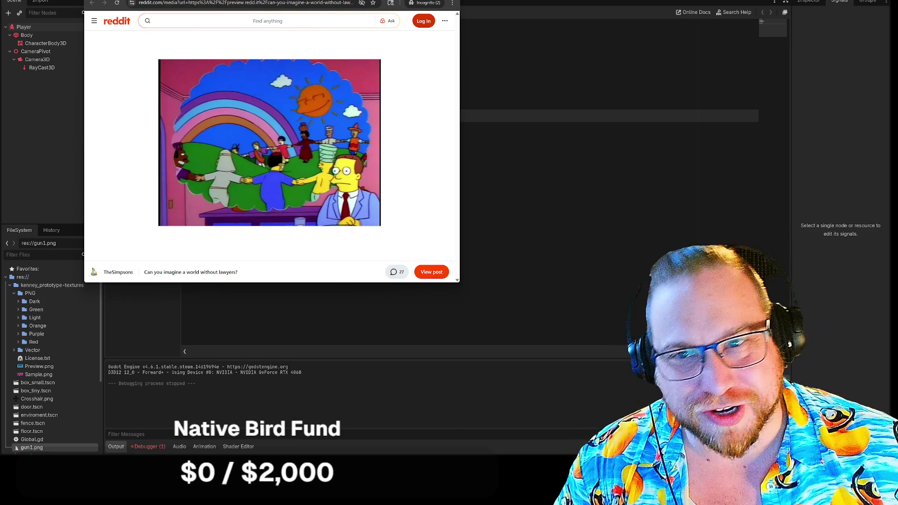
pyautogui.moveTo(317, 0)
pyautogui.mouseDown()
pyautogui.moveTo(248, 1)
pyautogui.moveTo(260, 4)
pyautogui.mouseUp()
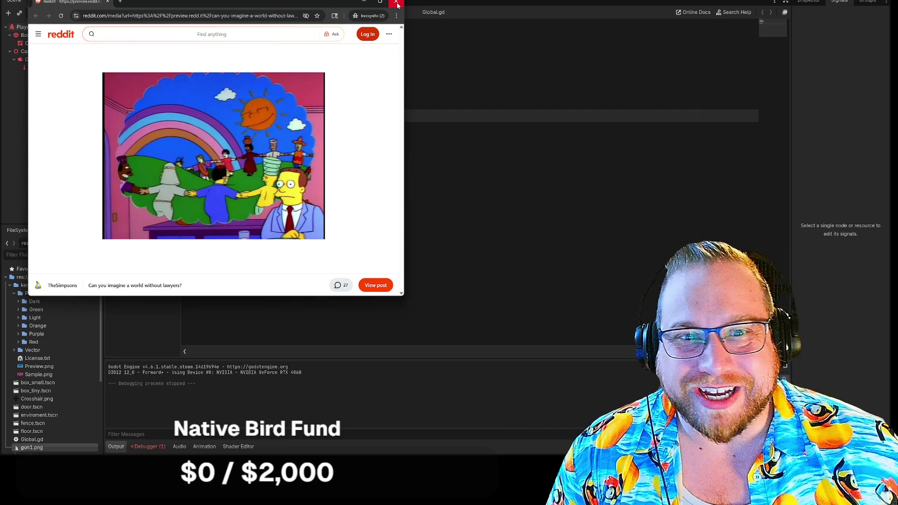
pyautogui.click(397, 3)
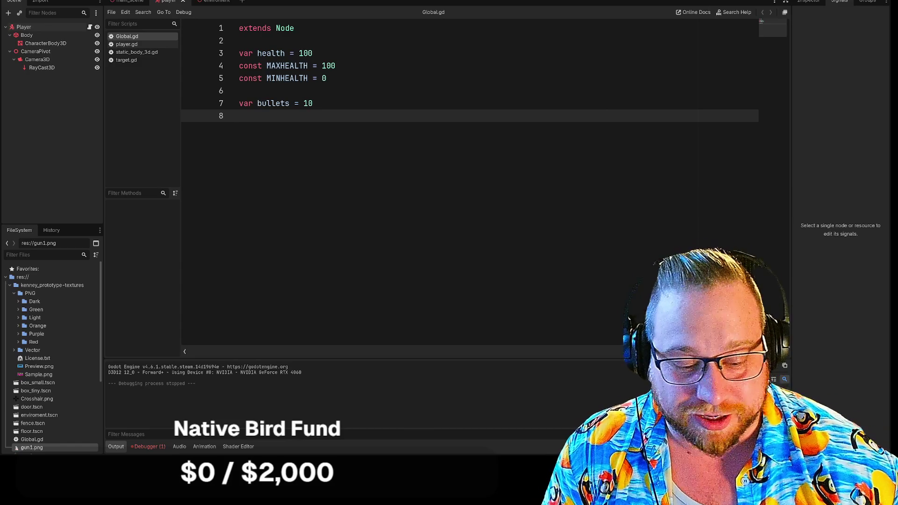
# - Add an empty line 9 to Global.gd, open player.gd, narrow the scene dock, and start a new empty scene
pyautogui.press('Return')
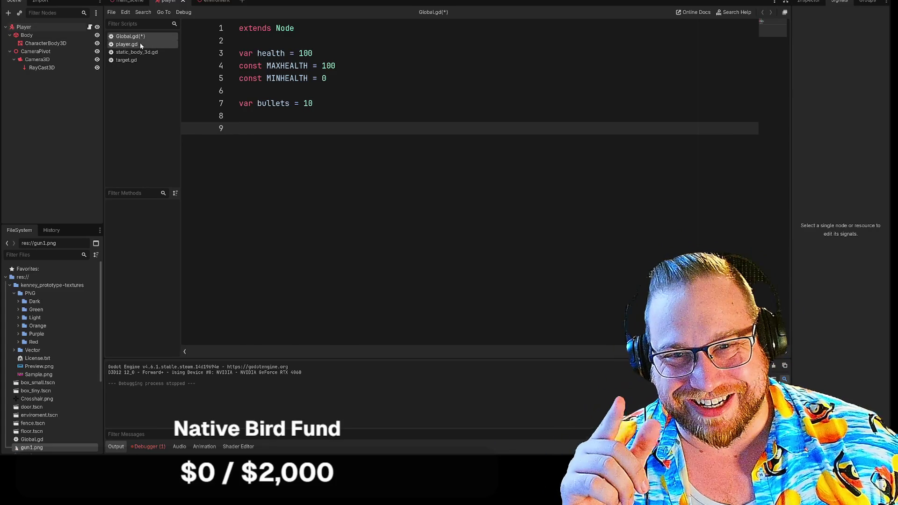
pyautogui.click(139, 43)
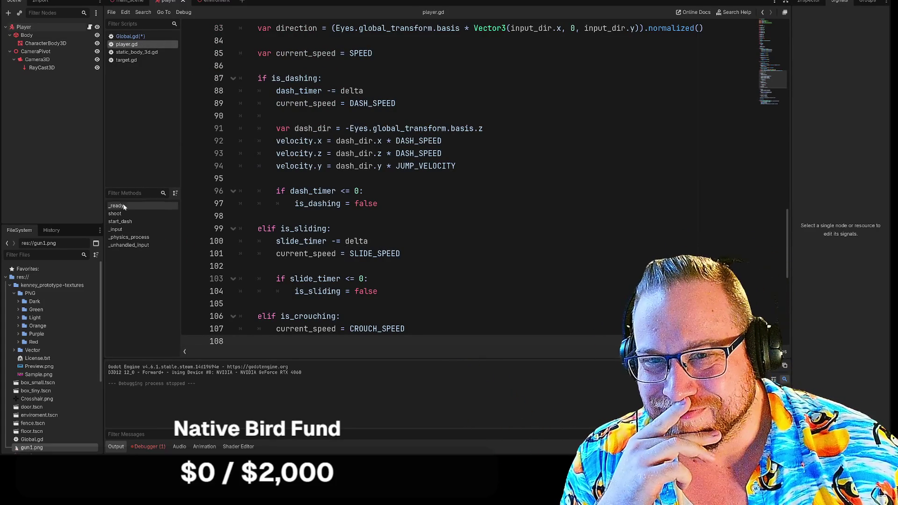
pyautogui.moveTo(103, 174); pyautogui.dragTo(84, 174)
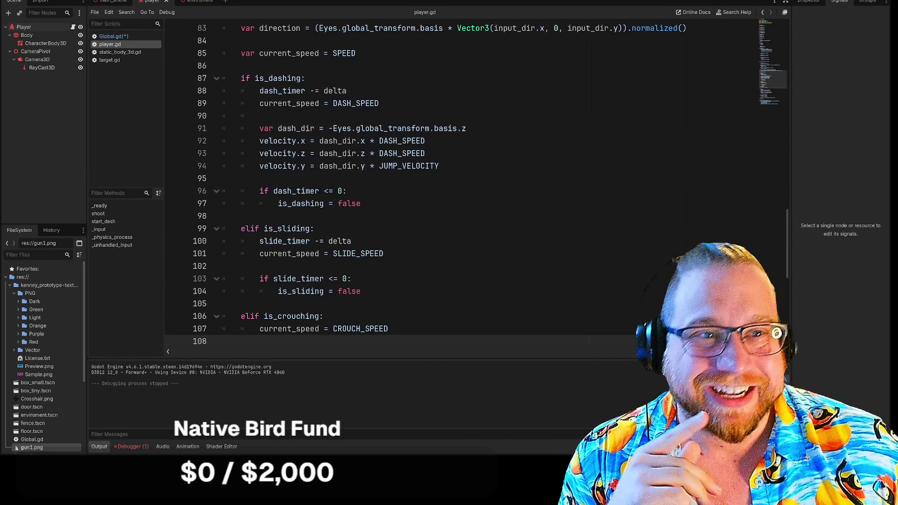
pyautogui.click(228, 4)
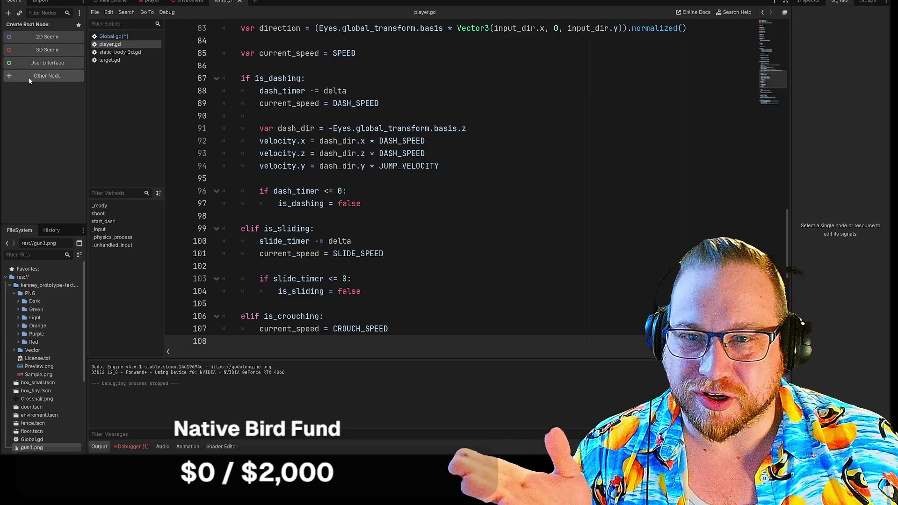
# - Create a CanvasLayer scene root and rename it HUD
pyautogui.click(29, 76)
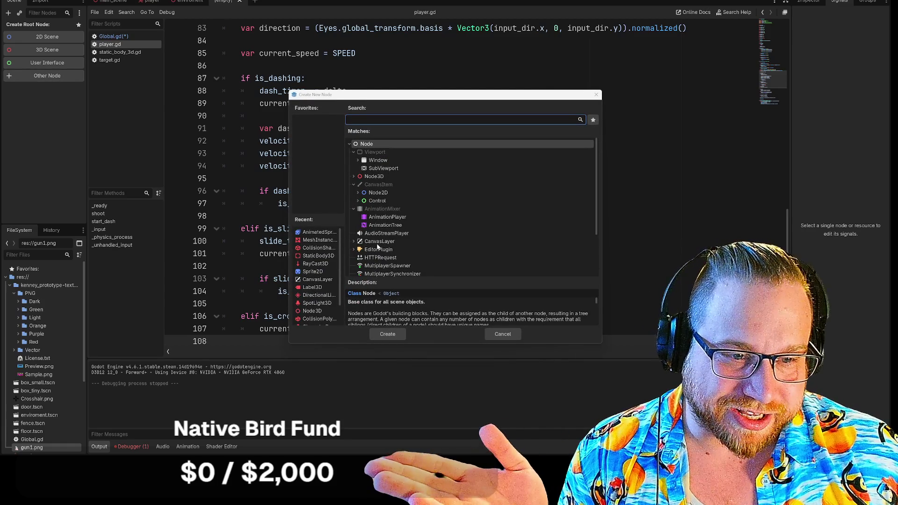
pyautogui.doubleClick(379, 242)
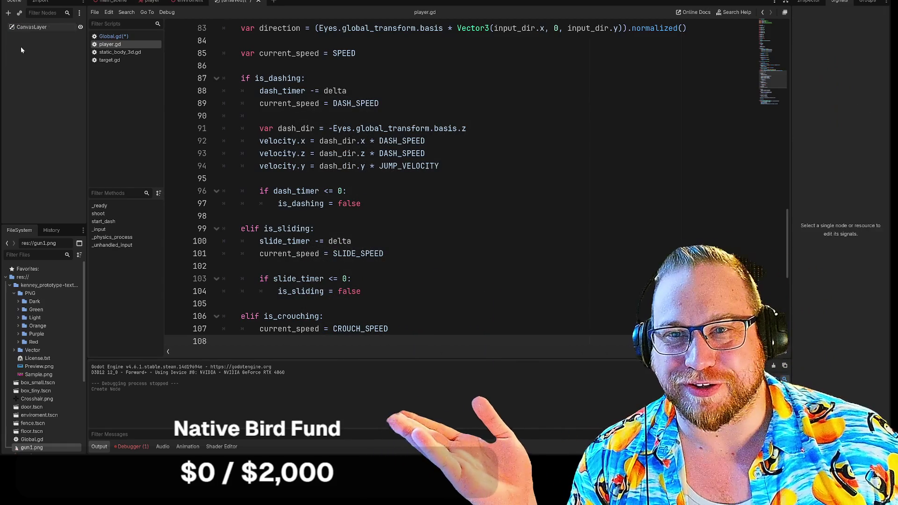
pyautogui.rightClick(29, 27)
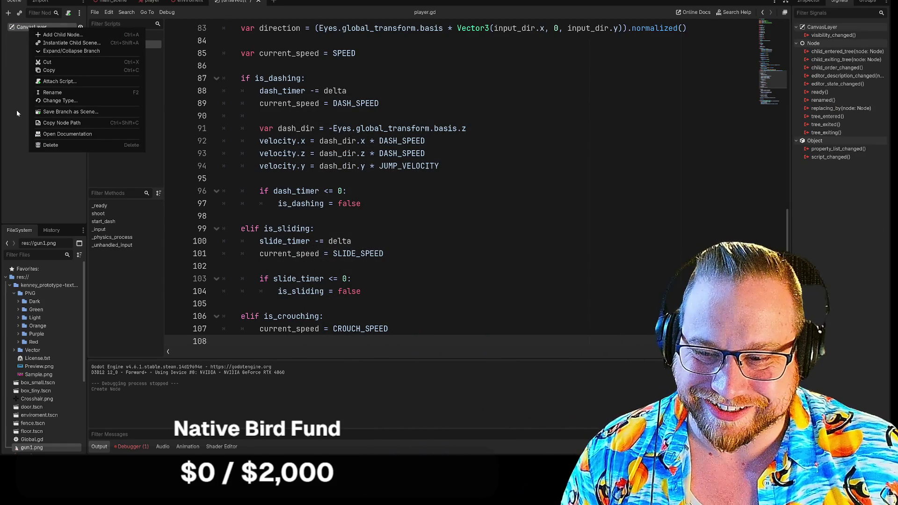
pyautogui.click(66, 95)
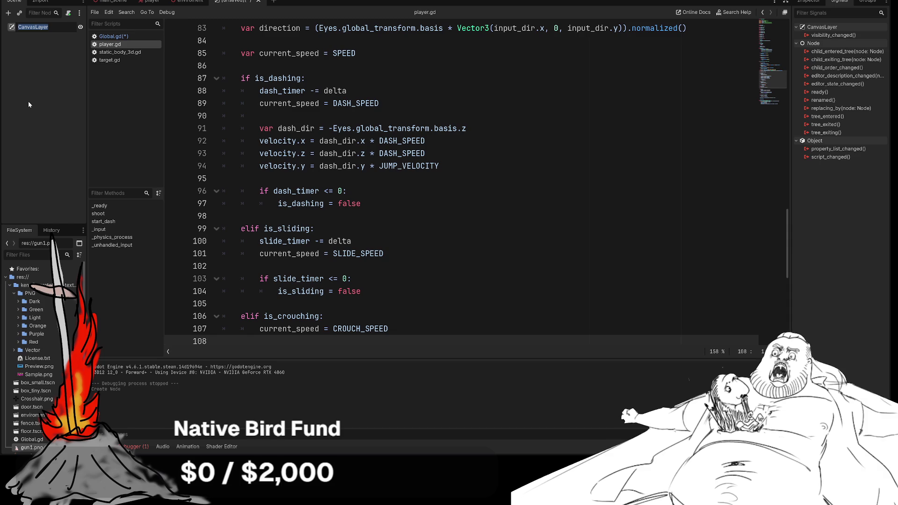
pyautogui.write('HUD')
pyautogui.press('Return')
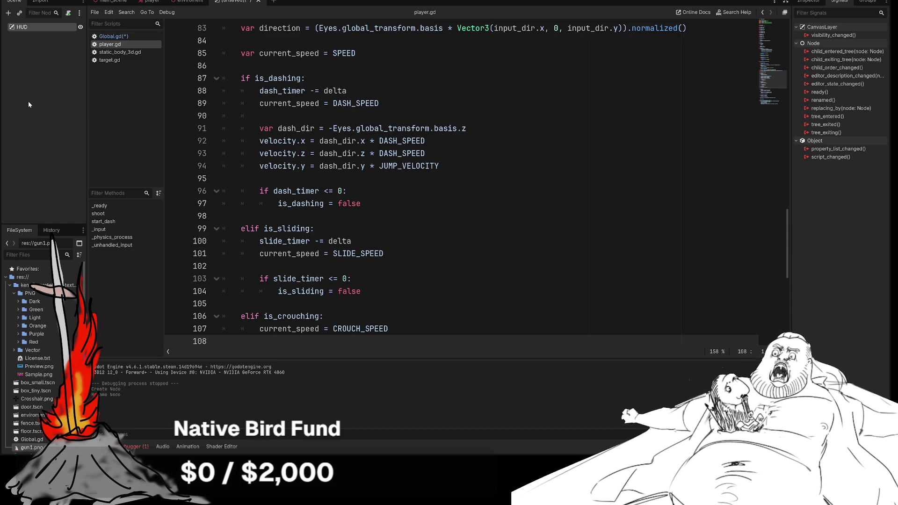
pyautogui.click(28, 101)
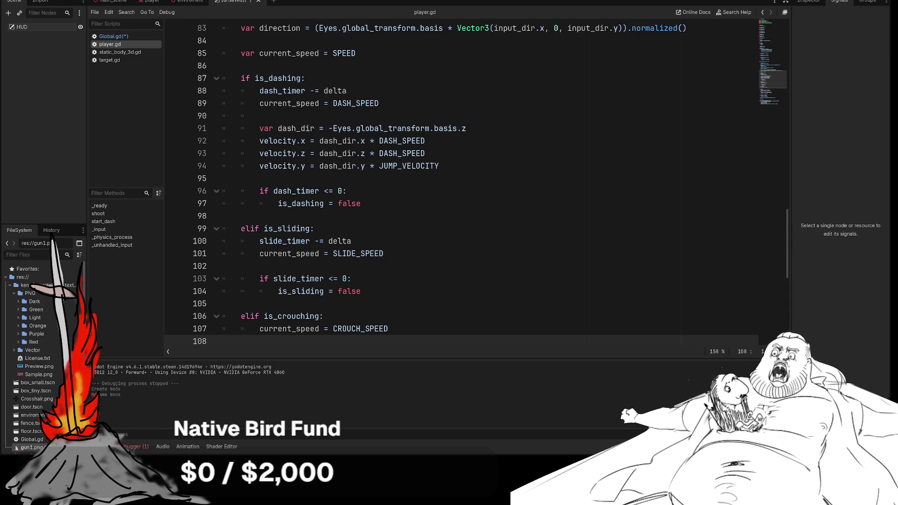
# - Add an AnimatedSprite2D child under HUD and begin saving the scene
pyautogui.rightClick(29, 27)
pyautogui.click(56, 37)
pyautogui.press('Return')
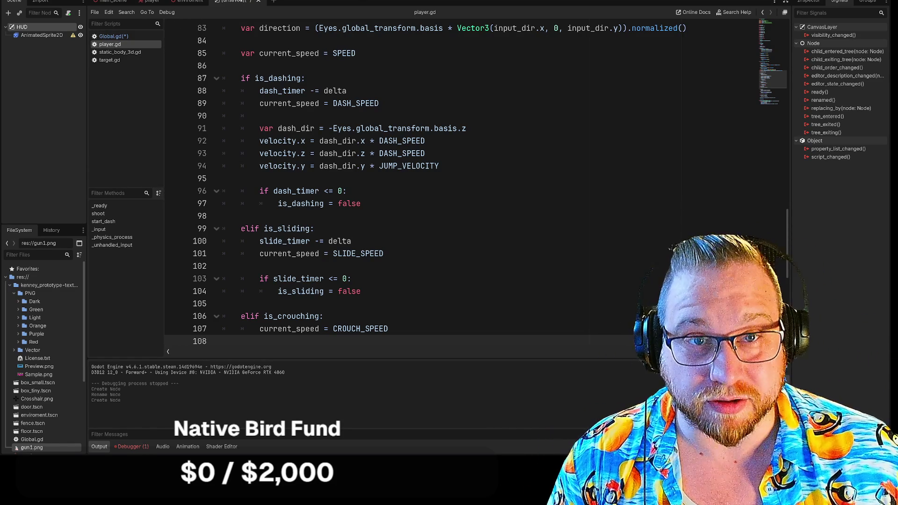
pyautogui.rightClick(240, 2)
pyautogui.click(268, 12)
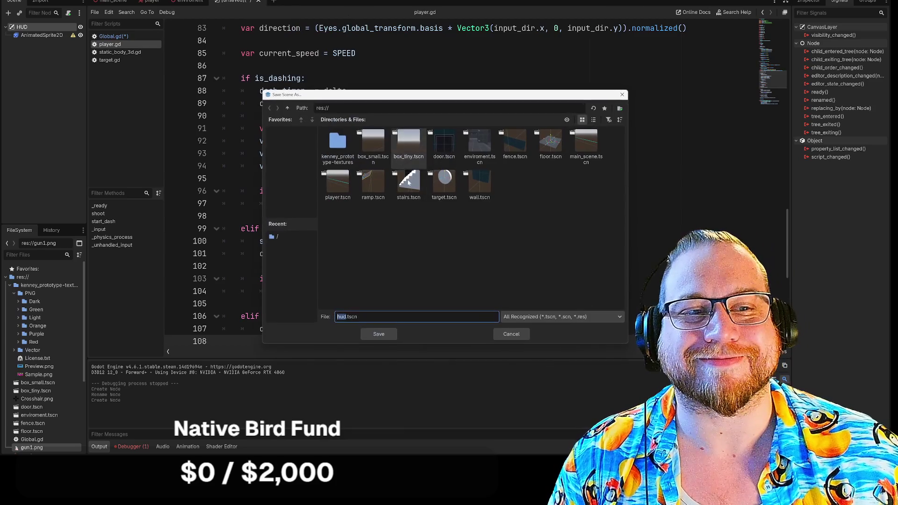
# - Confirm the Save Scene As dialog with file name hud.tscn, then deselect the HUD node
pyautogui.click(376, 335)
pyautogui.click(52, 91)
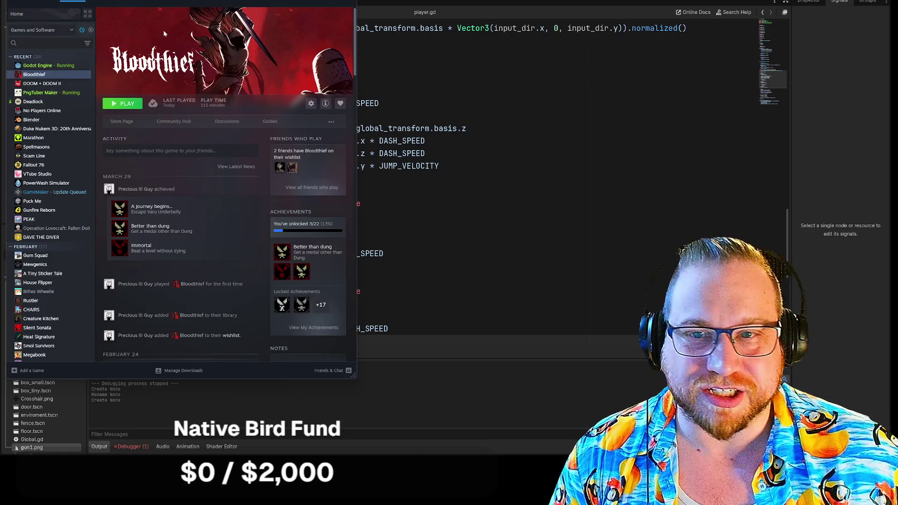
# - In the Steam library, view DOOM + DOOM II, then switch to Duke Nukem 3D: 20th Anniversary World Tour
pyautogui.click(44, 85)
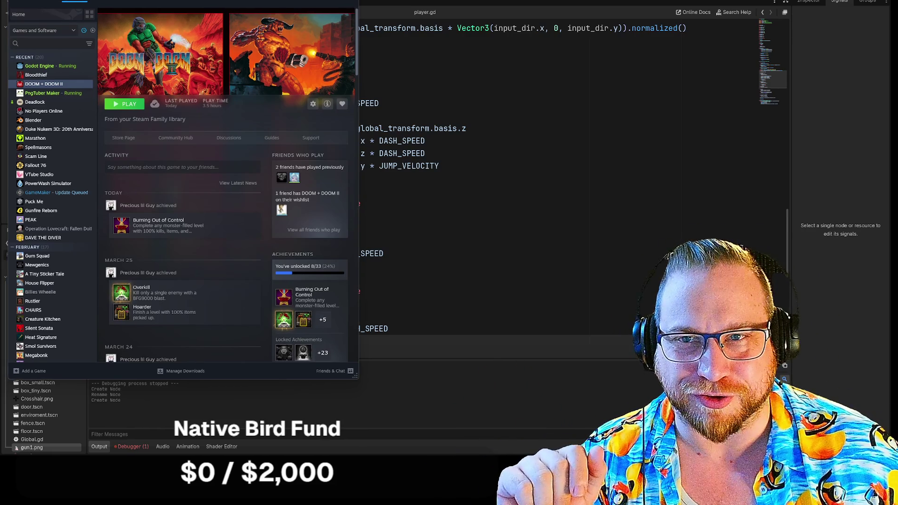
pyautogui.moveTo(201, 1); pyautogui.dragTo(209, 14)
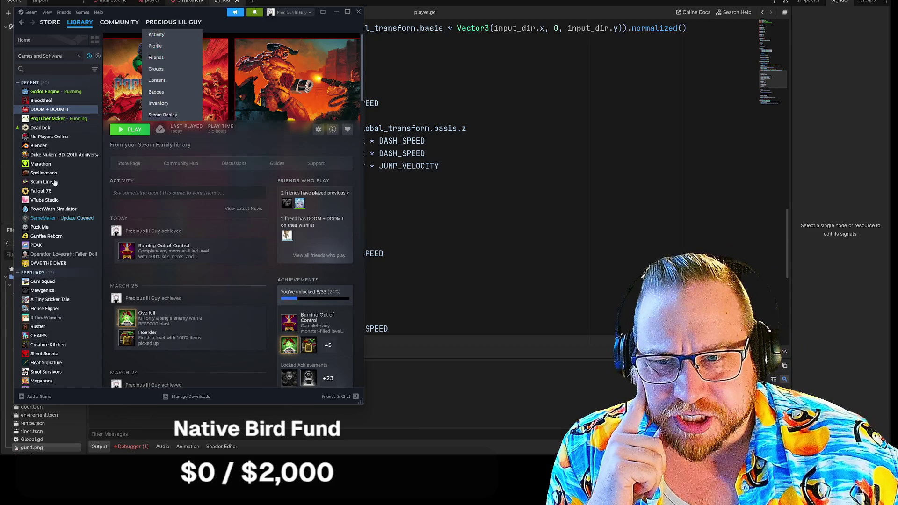
pyautogui.click(47, 155)
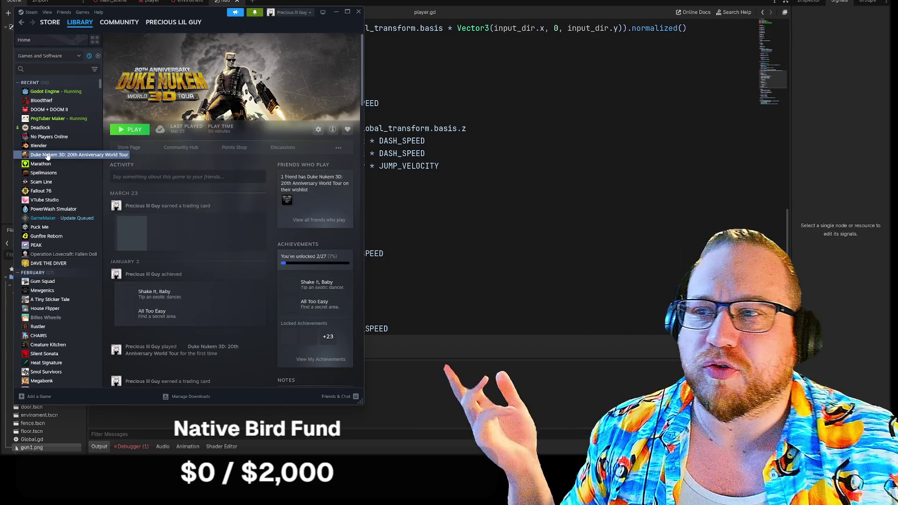
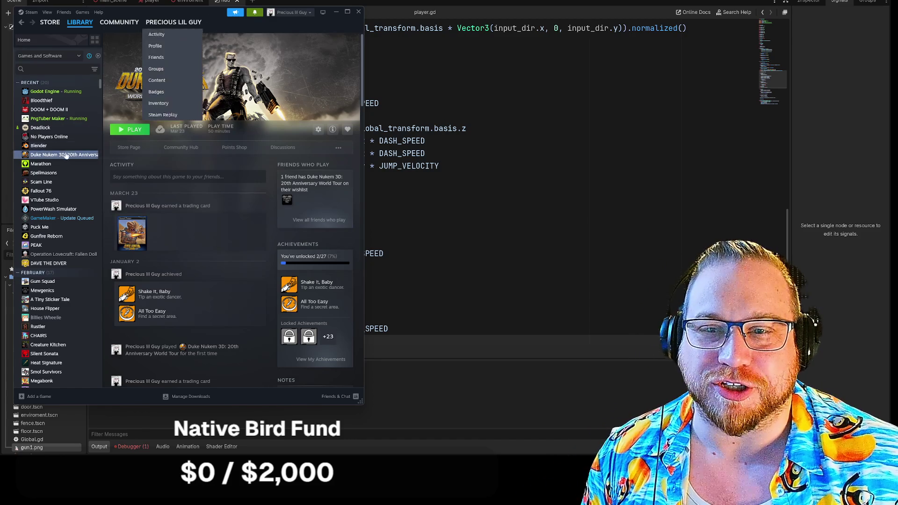
# - Browse the Bloodthief and Duke Nukem 3D pages in the Steam library, ending on Deadlock
pyautogui.click(41, 128)
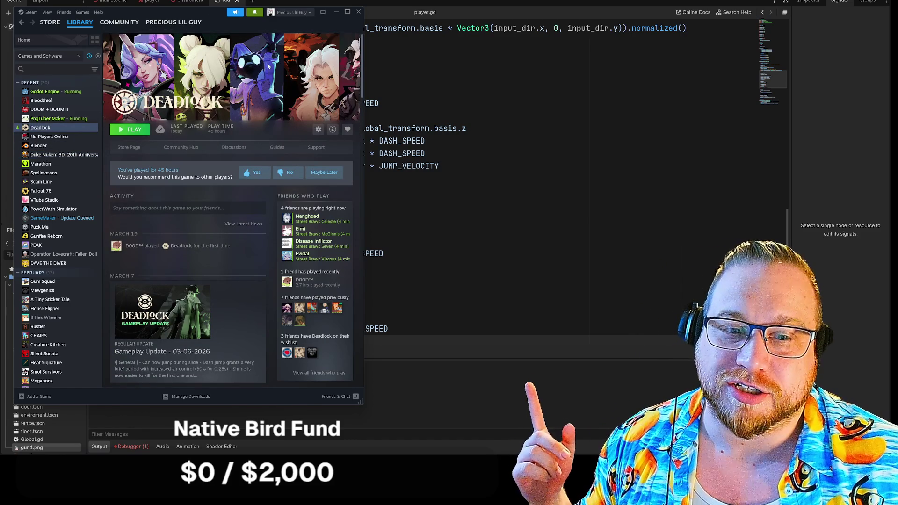
pyautogui.click(47, 111)
pyautogui.click(42, 100)
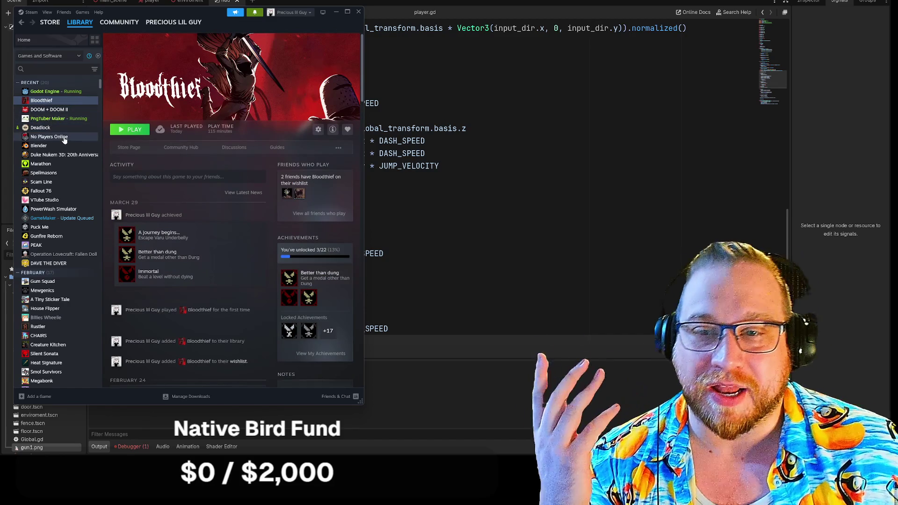
pyautogui.click(47, 156)
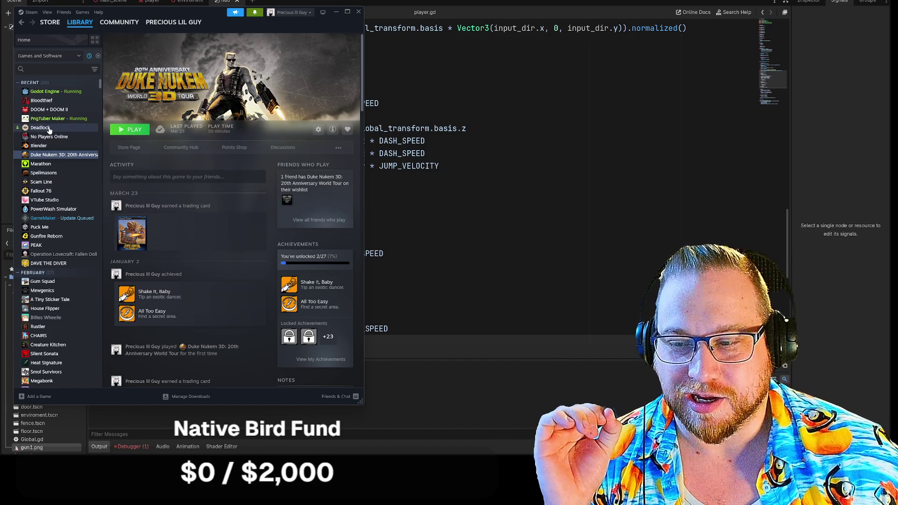
pyautogui.click(49, 128)
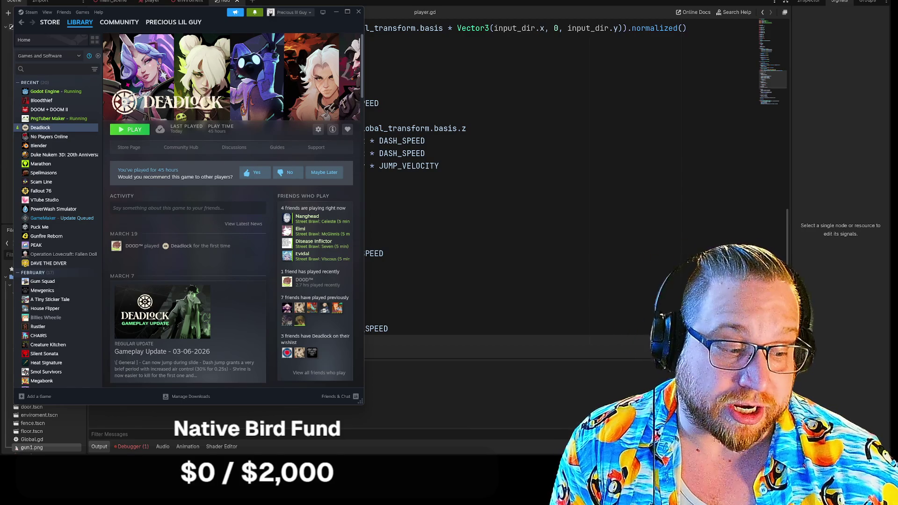
# - Minimize Steam and give the AnimatedSprite2D a new SpriteFrames resource
pyautogui.click(336, 13)
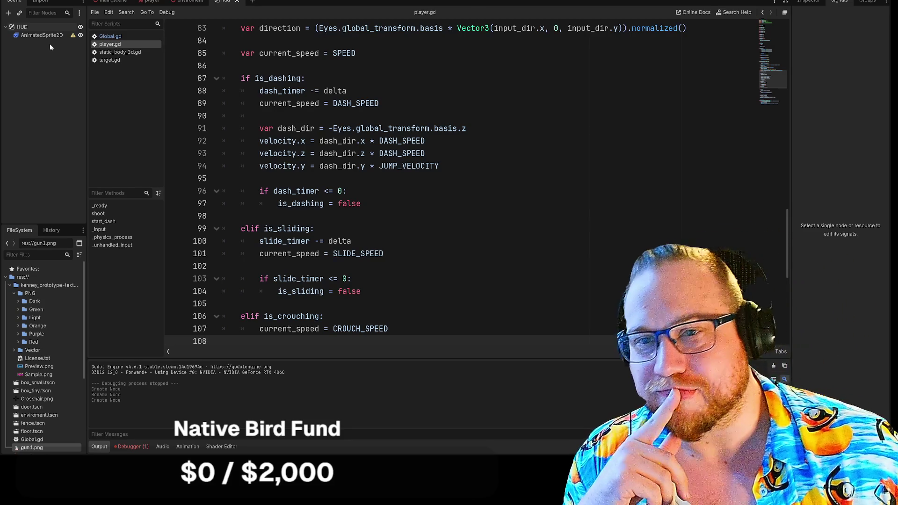
pyautogui.click(42, 35)
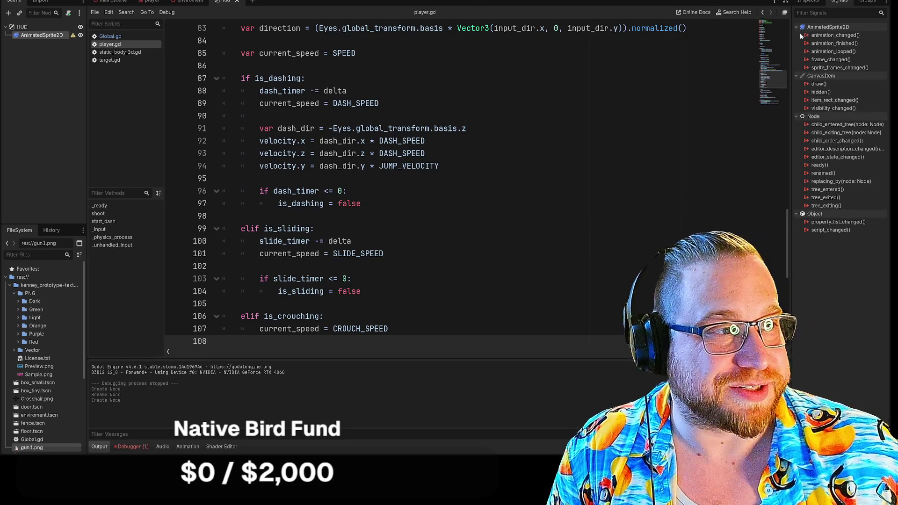
pyautogui.click(809, 1)
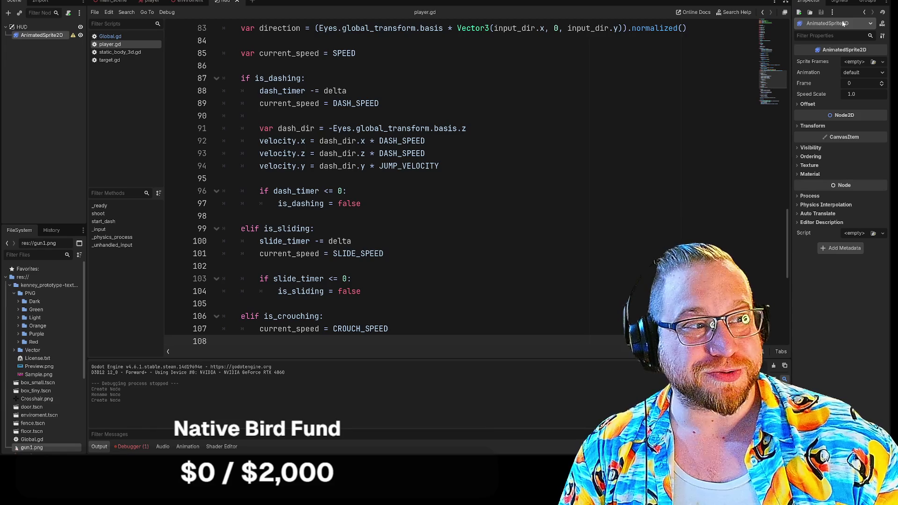
pyautogui.click(856, 62)
pyautogui.click(859, 83)
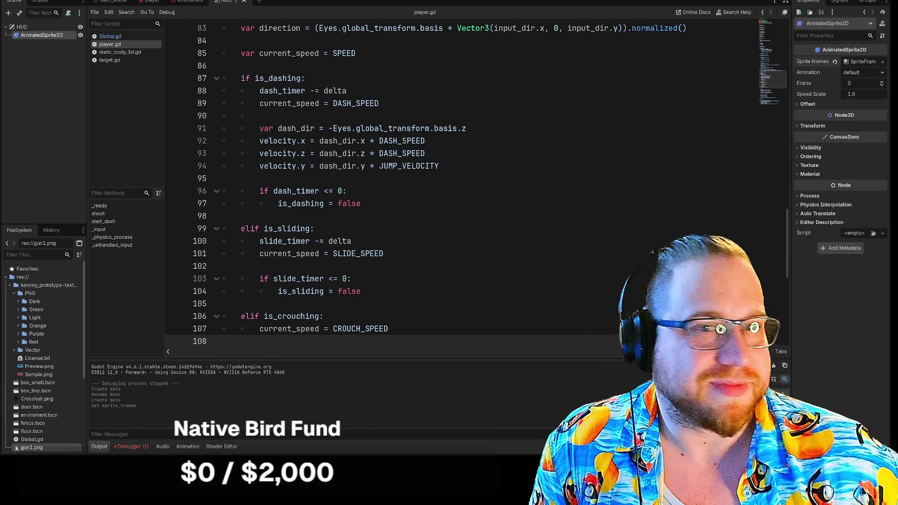
# - Add a Sprite2D child node under HUD
pyautogui.click(22, 26)
pyautogui.rightClick(24, 26)
pyautogui.click(70, 35)
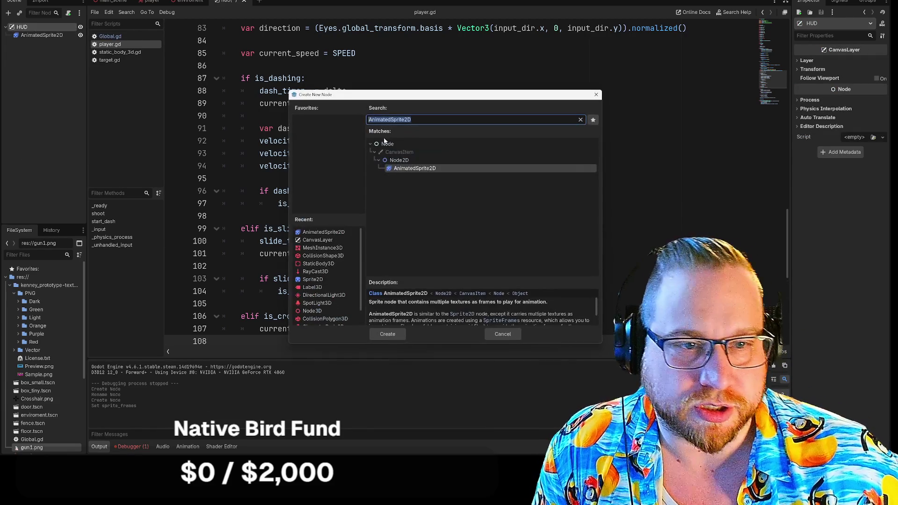
pyautogui.write('spr')
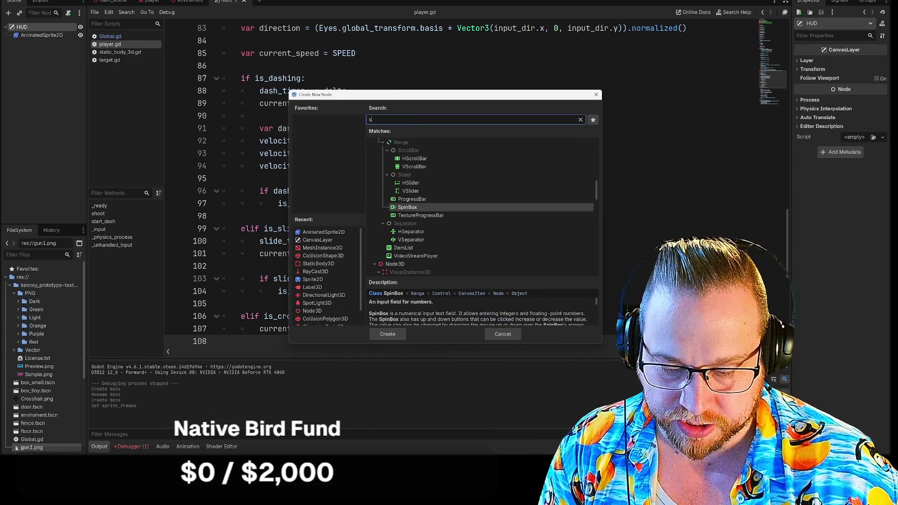
pyautogui.press('Return')
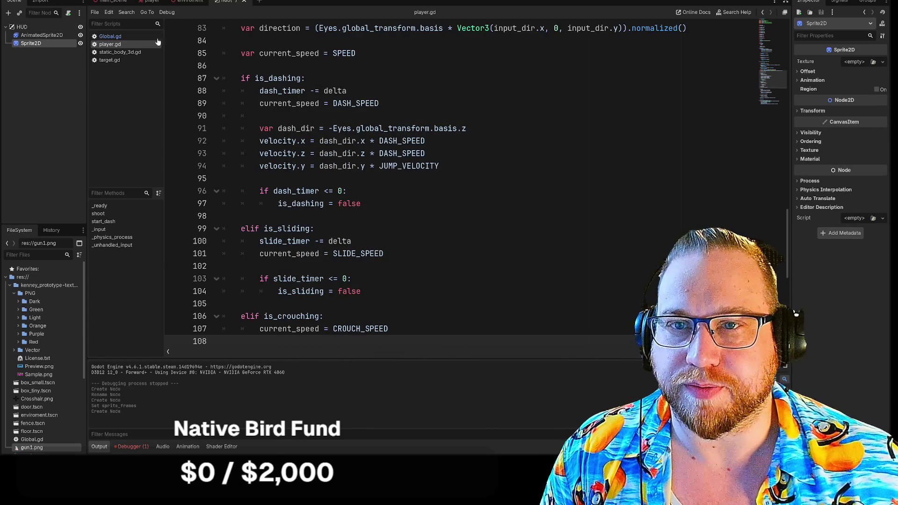
# - Rename the new Sprite2D to Crosshair
pyautogui.rightClick(39, 45)
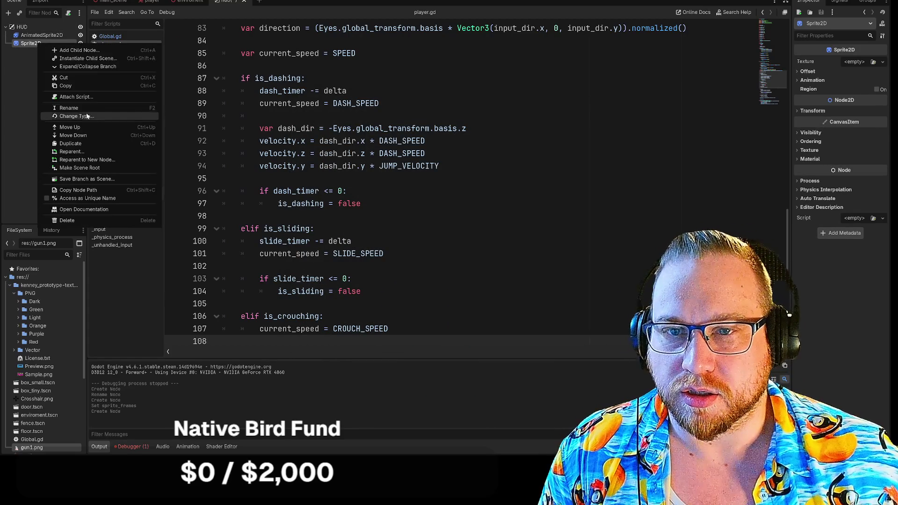
pyautogui.click(78, 106)
pyautogui.write('Crosshair')
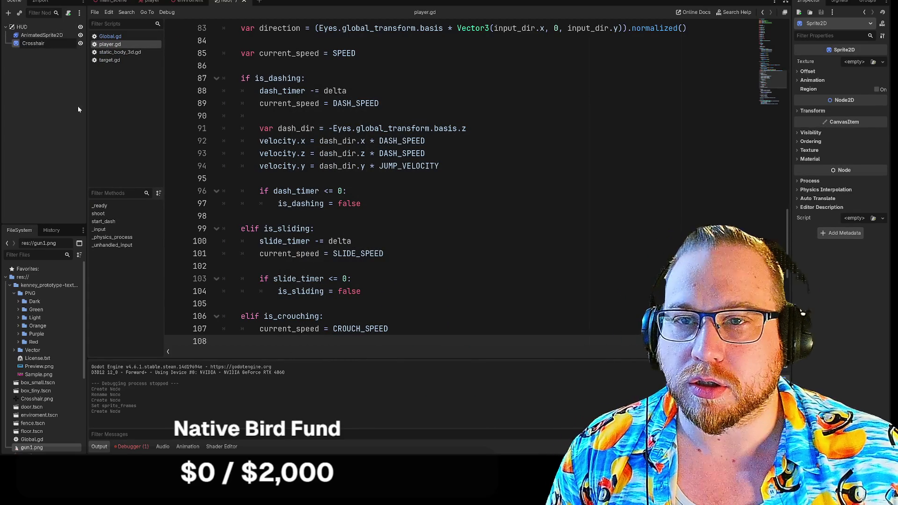
pyautogui.press('Return')
pyautogui.click(35, 36)
pyautogui.rightClick(35, 36)
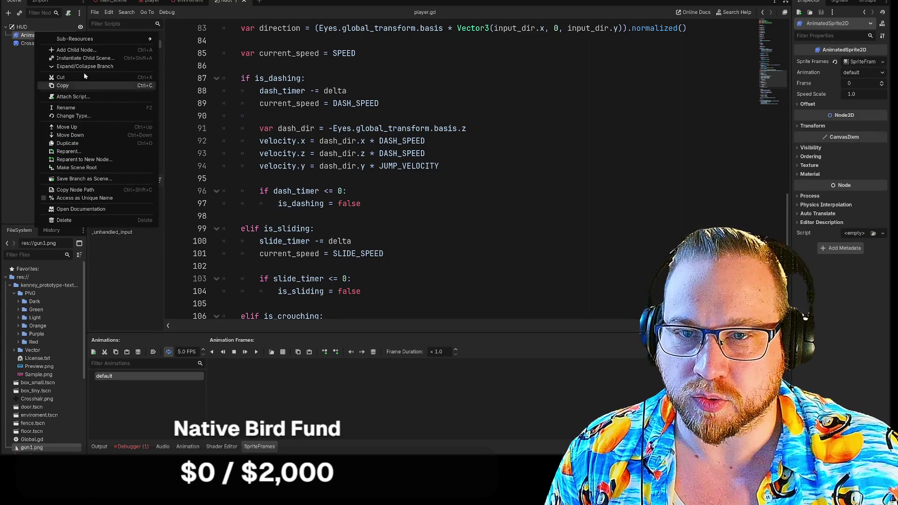
# - Rename the AnimatedSprite2D node to Gun
pyautogui.click(65, 108)
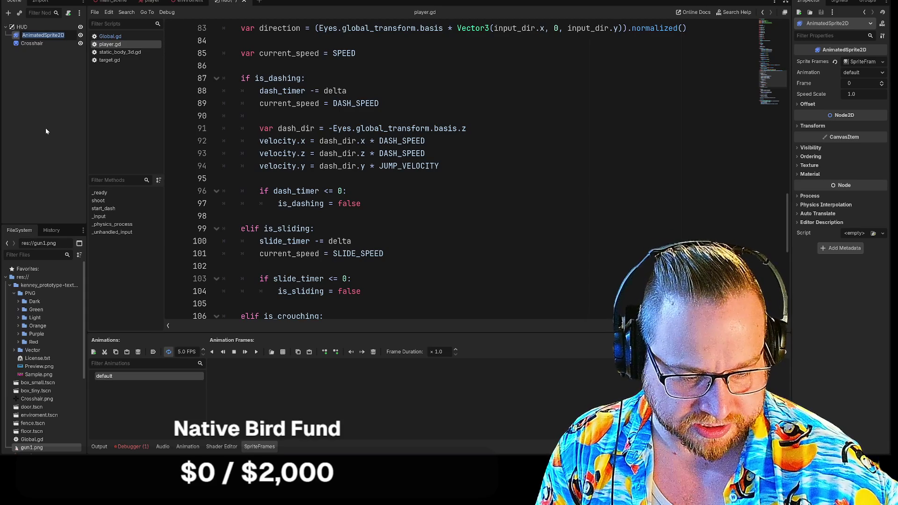
pyautogui.write('Gun')
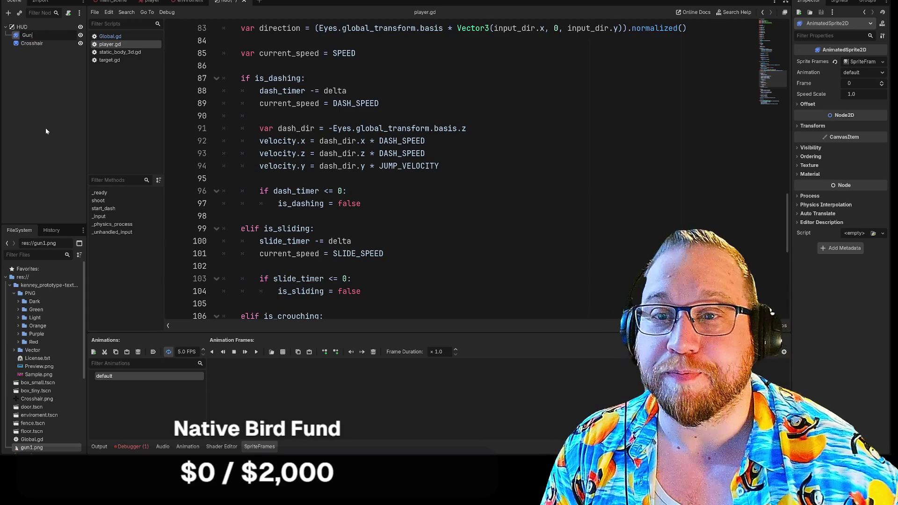
pyautogui.press('Return')
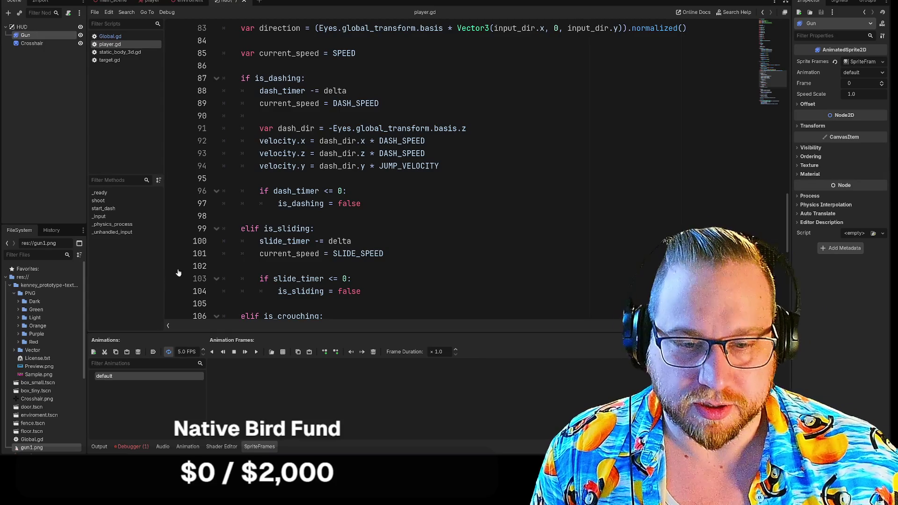
# - Rename the default animation to Idle
pyautogui.doubleClick(106, 378)
pyautogui.rightClick(107, 378)
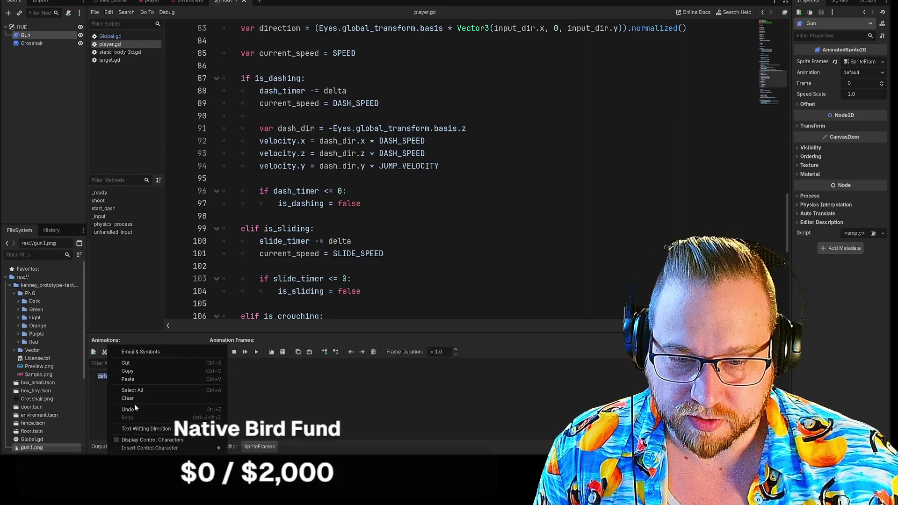
pyautogui.press('Escape')
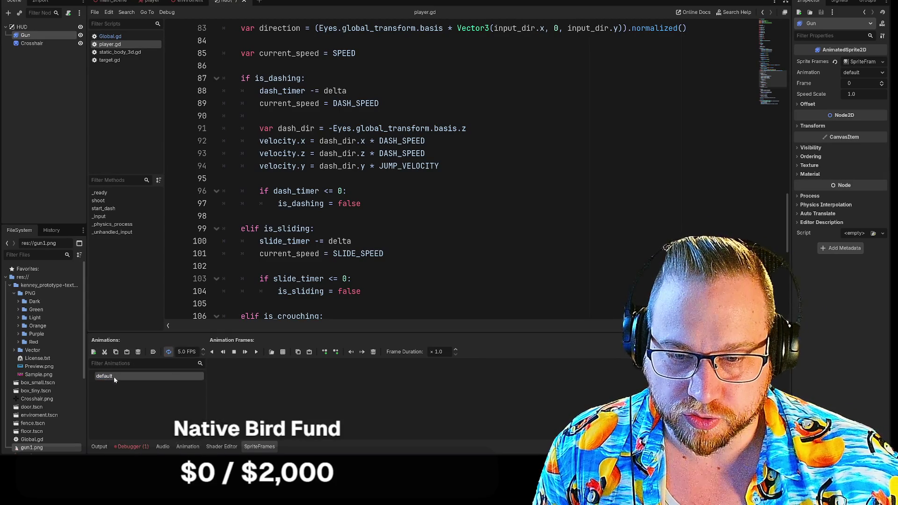
pyautogui.press('BackSpace')
pyautogui.write('Idle')
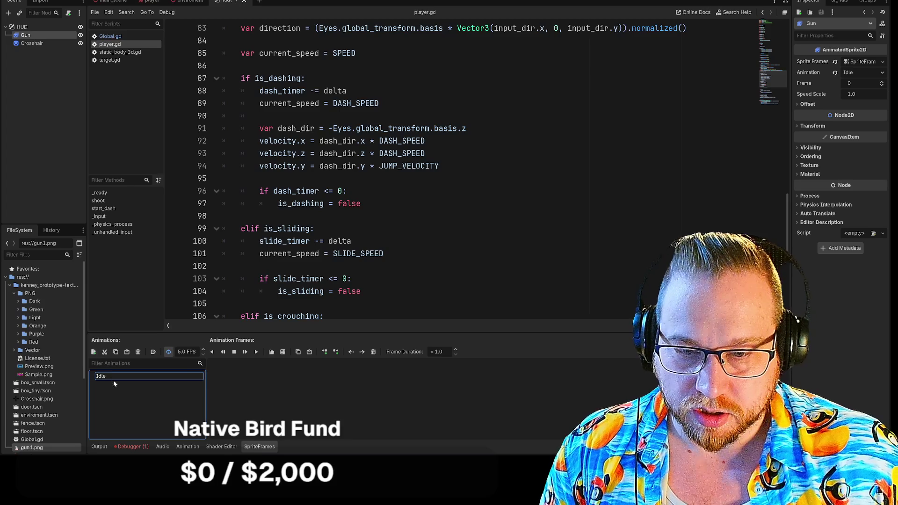
# - Add two more animations named Shoot and Reload
pyautogui.click(93, 351)
pyautogui.click(134, 404)
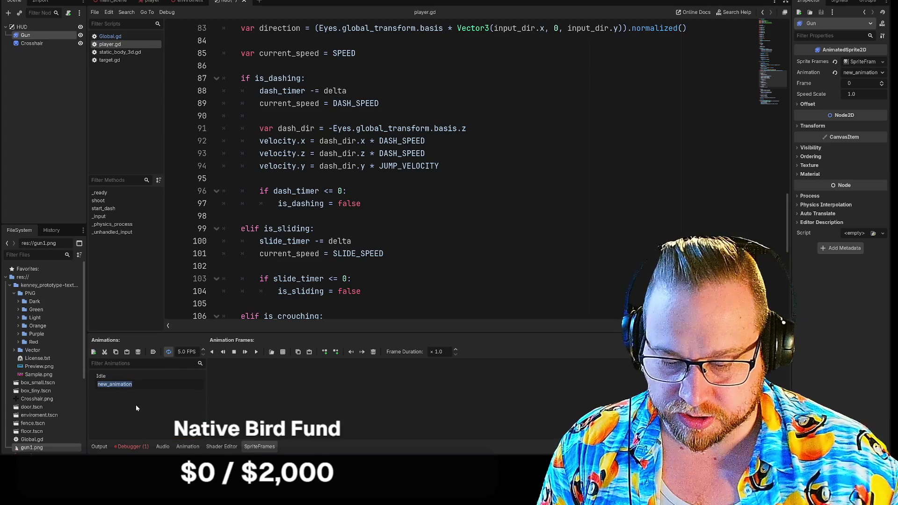
pyautogui.write('Shoot')
pyautogui.press('Return')
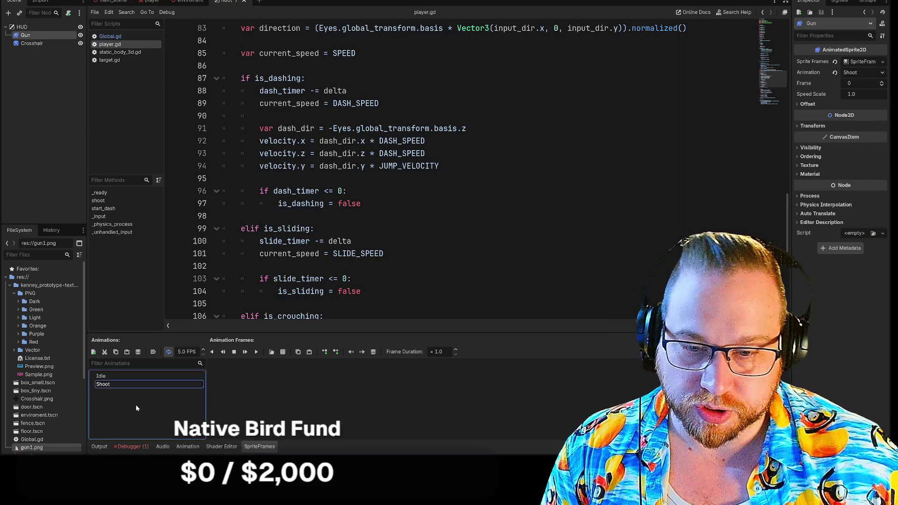
pyautogui.click(94, 353)
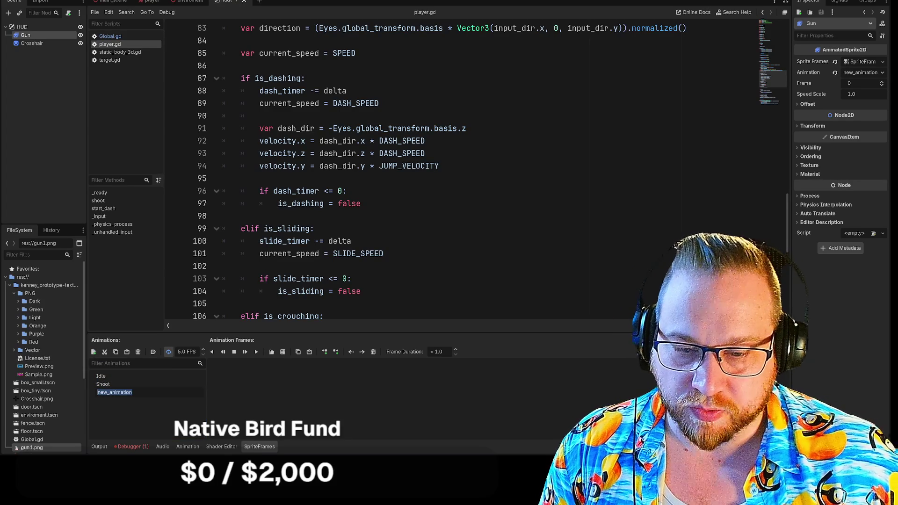
pyautogui.write('Reload')
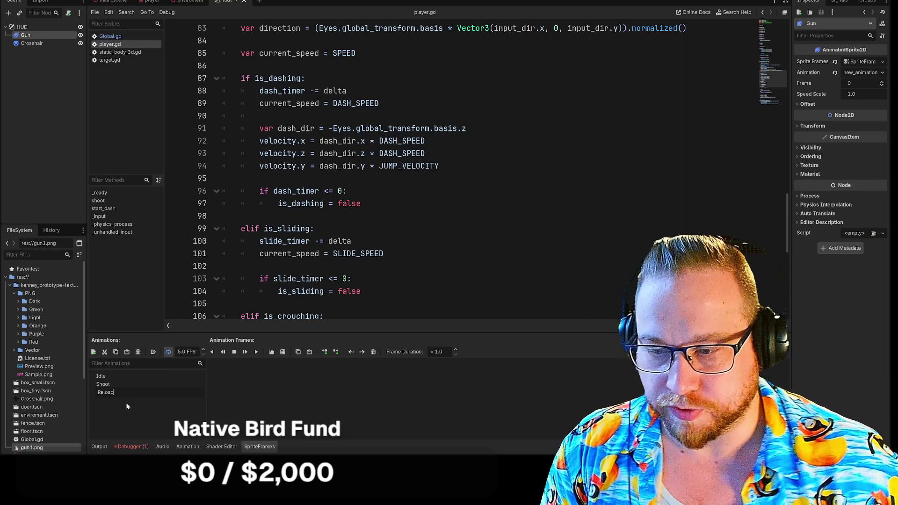
pyautogui.press('Return')
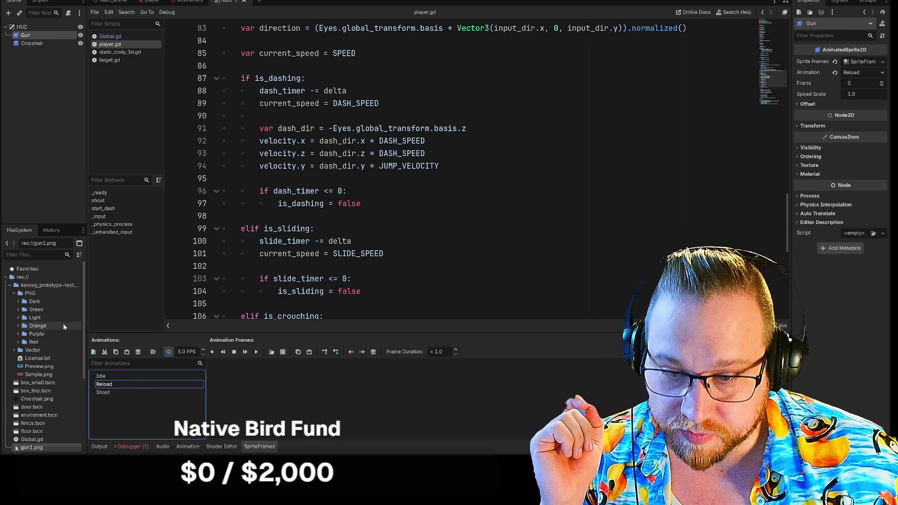
# - Add gun_4.png as the first Reload frame and enlarge the frames panel
pyautogui.scroll(-5, 58, 333)
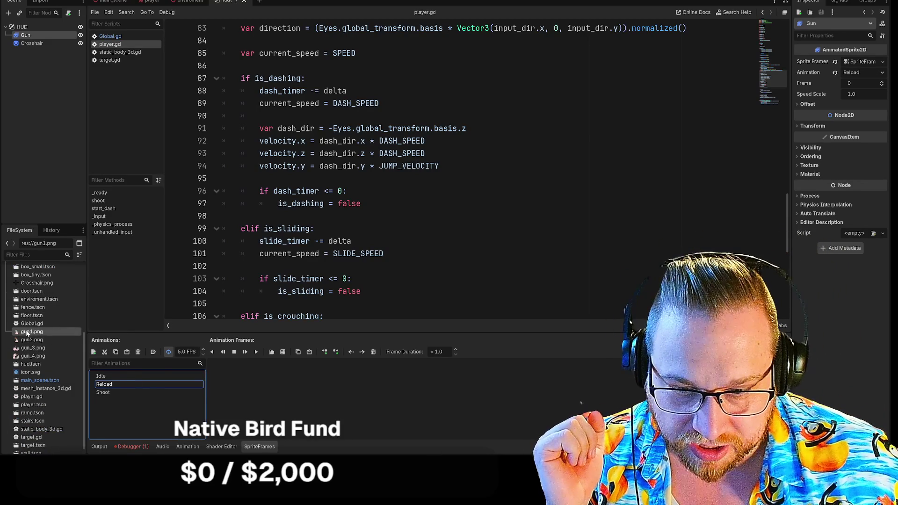
pyautogui.moveTo(29, 356)
pyautogui.mouseDown()
pyautogui.moveTo(238, 408)
pyautogui.moveTo(236, 389)
pyautogui.moveTo(281, 395)
pyautogui.moveTo(37, 351)
pyautogui.moveTo(145, 379)
pyautogui.moveTo(330, 391)
pyautogui.mouseUp()
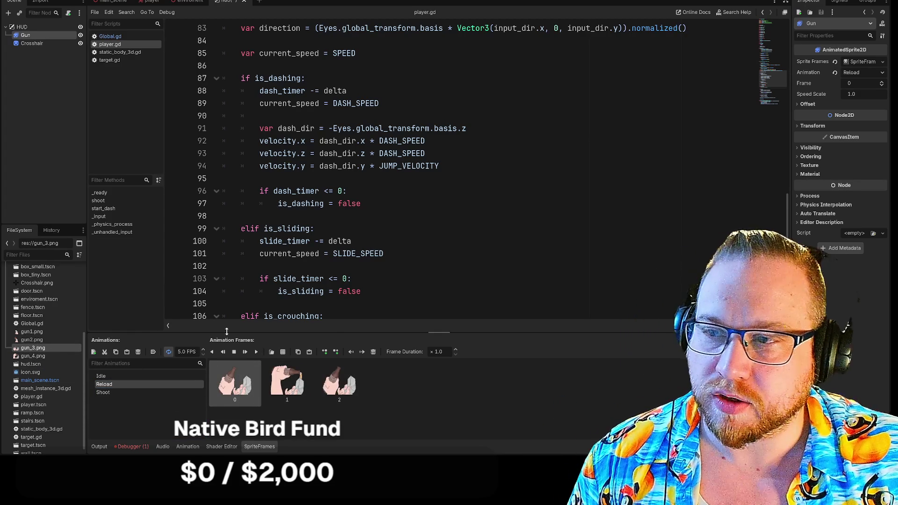
pyautogui.moveTo(329, 332); pyautogui.dragTo(330, 280)
pyautogui.scroll(5, 329, 347)
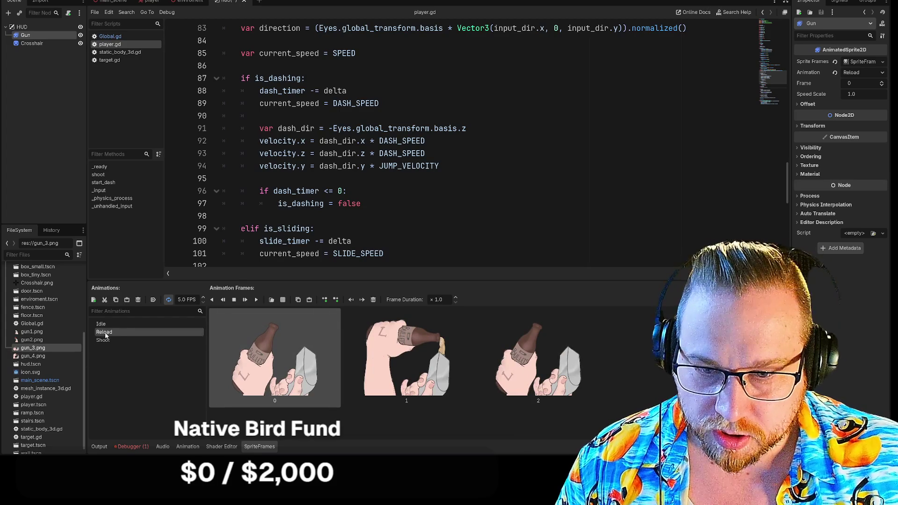
# - Give Shoot the gun1.png and gun2.png frames with BANG first, and turn off looping
pyautogui.click(106, 345)
pyautogui.moveTo(32, 331); pyautogui.dragTo(262, 356)
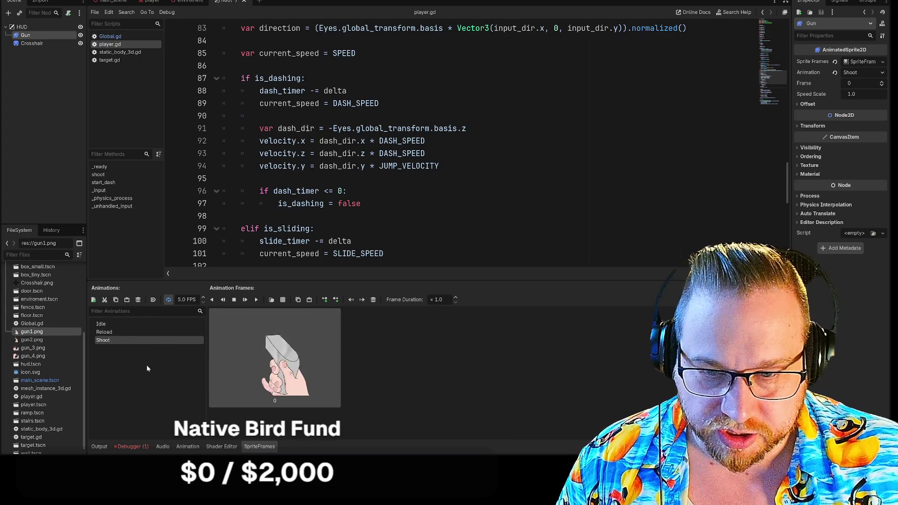
pyautogui.moveTo(30, 340)
pyautogui.mouseDown()
pyautogui.moveTo(467, 366)
pyautogui.moveTo(443, 360)
pyautogui.mouseUp()
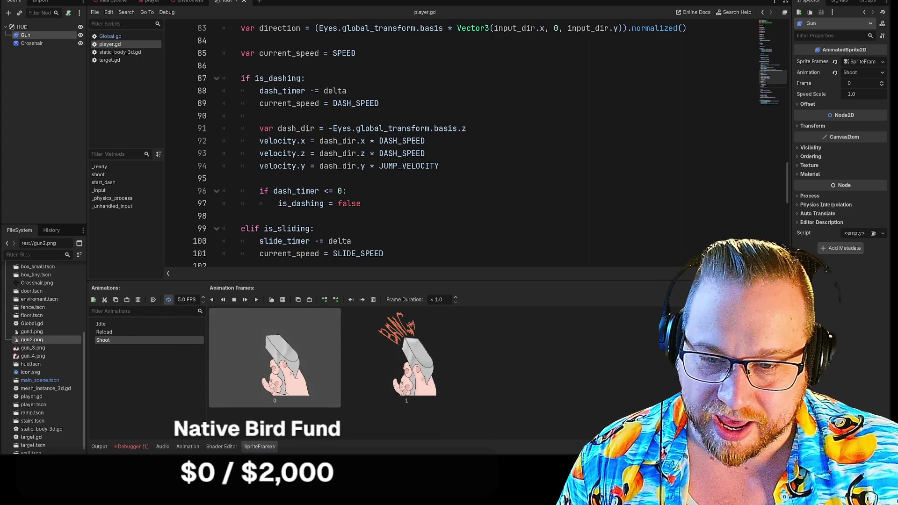
pyautogui.moveTo(276, 356); pyautogui.dragTo(411, 358)
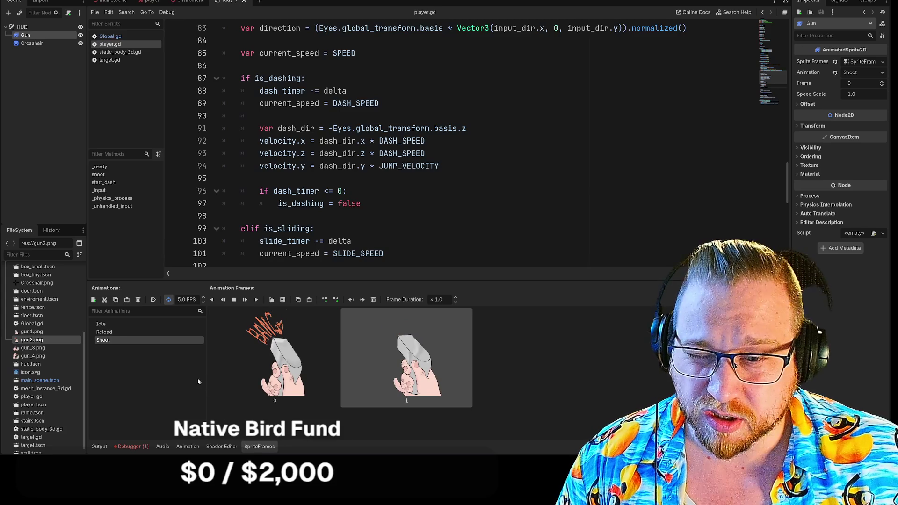
pyautogui.click(168, 300)
pyautogui.click(112, 332)
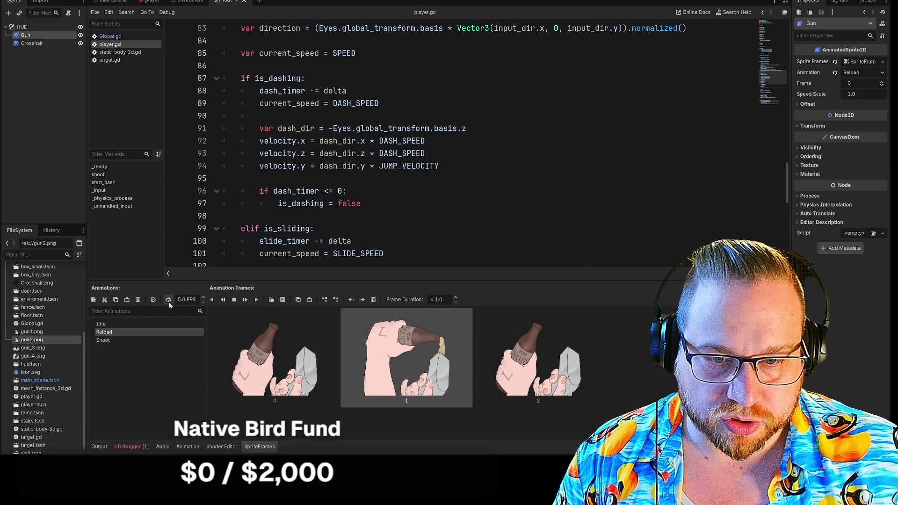
# - Add gun1.png as the Idle animation's only frame
pyautogui.click(122, 323)
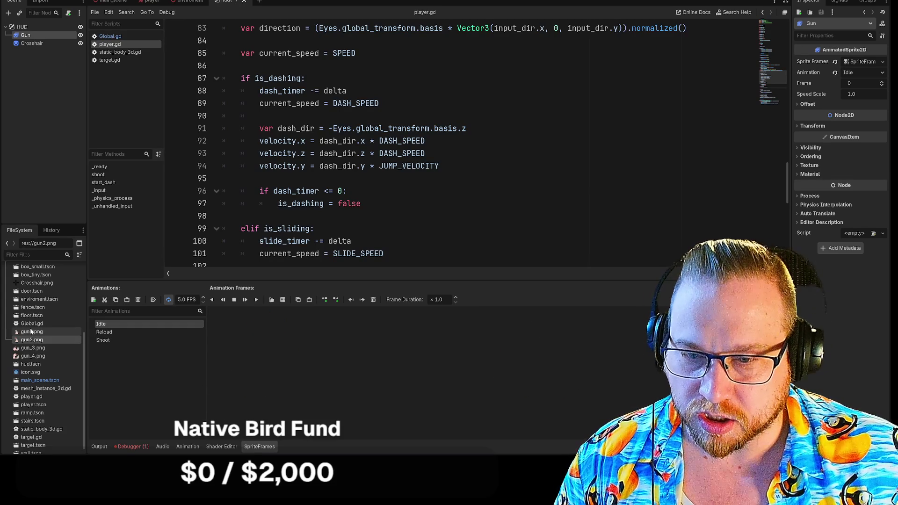
pyautogui.moveTo(32, 332); pyautogui.dragTo(243, 356)
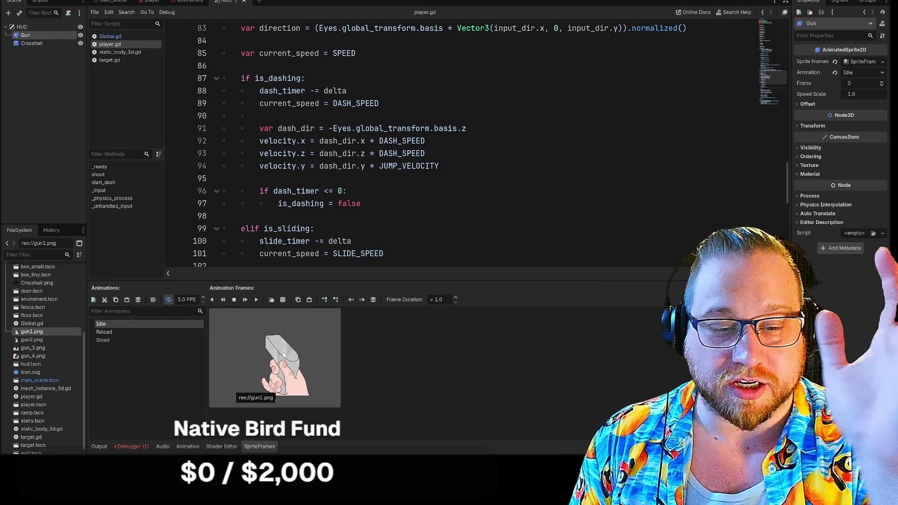
pyautogui.scroll(5, 45, 355)
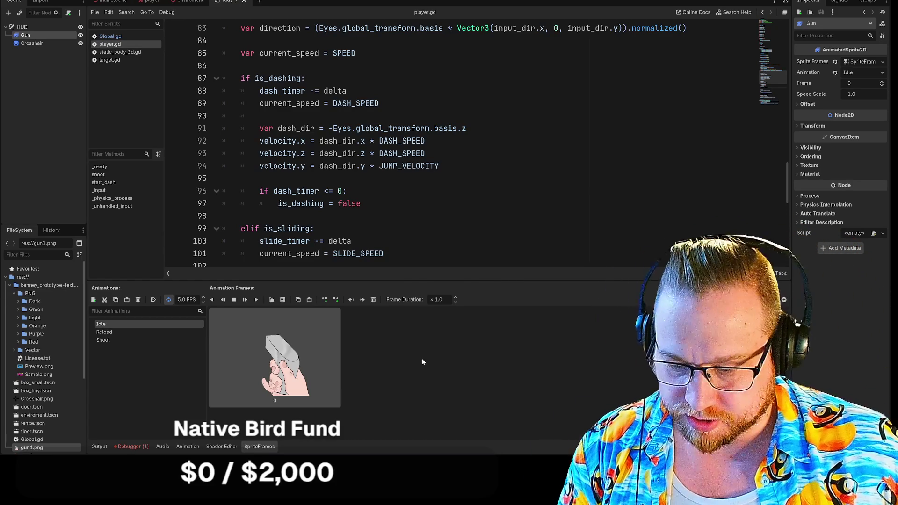
pyautogui.scroll(-2, 422, 358)
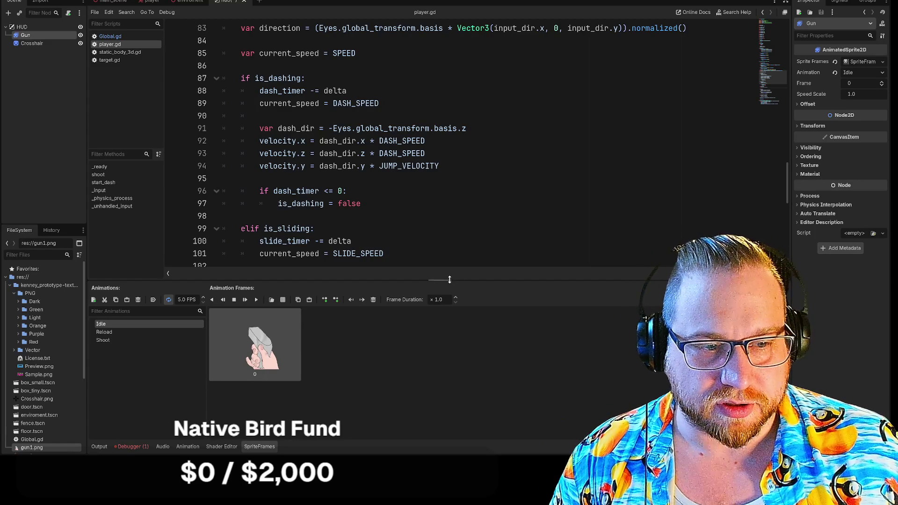
# - Give the code editor more height and shrink its text size two steps
pyautogui.moveTo(444, 281); pyautogui.dragTo(415, 334)
pyautogui.hotkey('ctrl', '-')
pyautogui.hotkey('ctrl', '-')
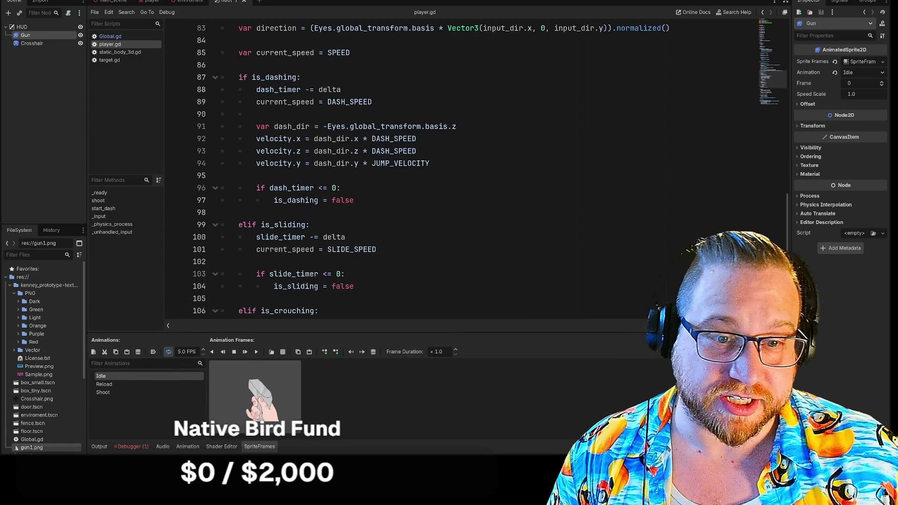
pyautogui.hotkey('ctrl', '-')
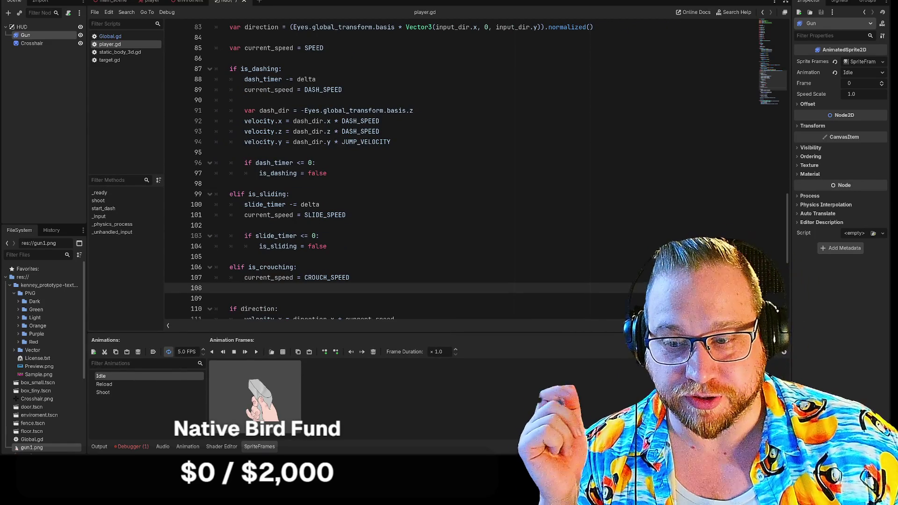
pyautogui.click(297, 267)
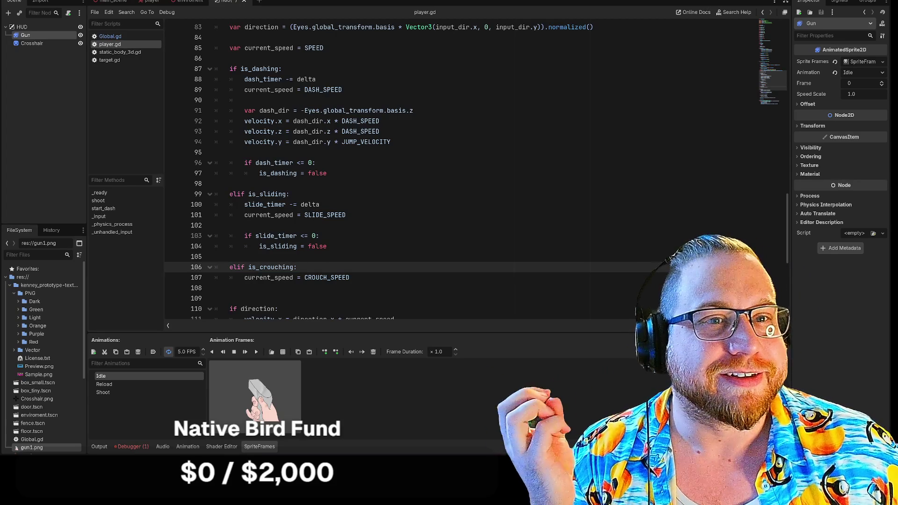
# - Save the hud scene and check the Crosshair and Gun nodes
pyautogui.rightClick(236, 2)
pyautogui.click(255, 16)
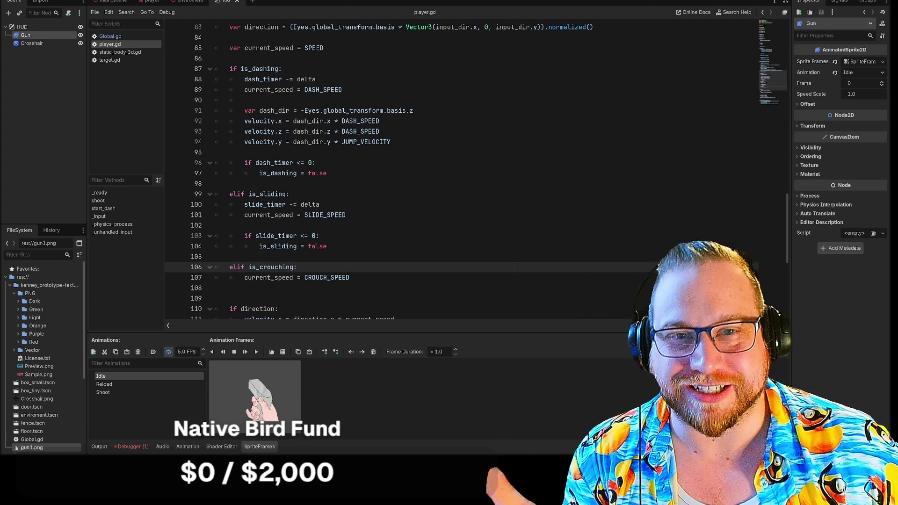
pyautogui.click(47, 110)
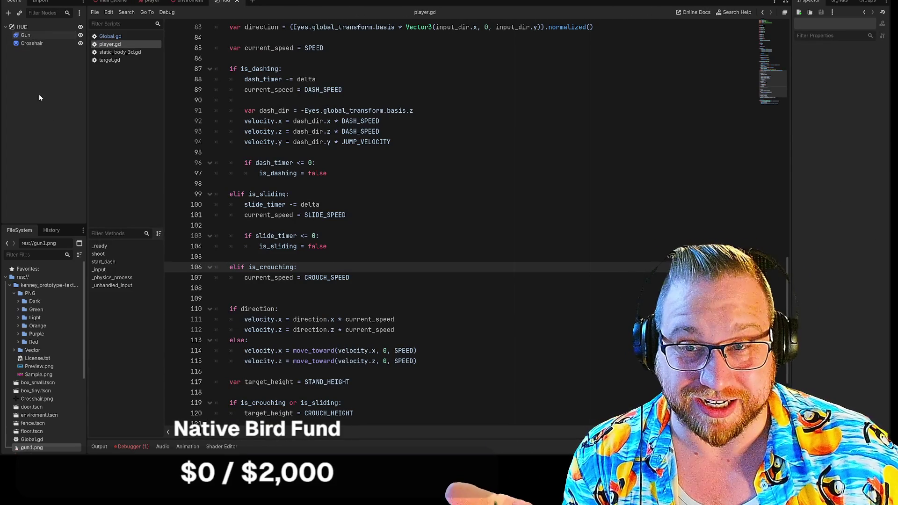
pyautogui.click(32, 44)
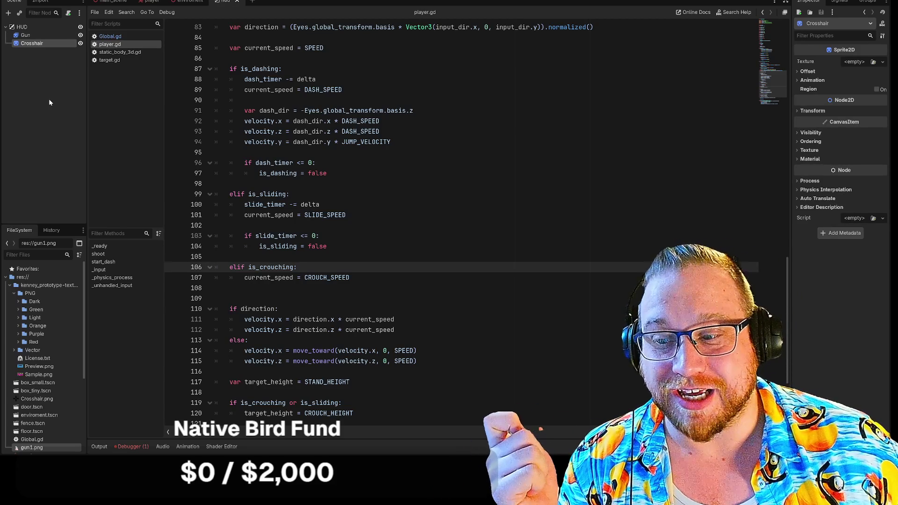
pyautogui.click(28, 36)
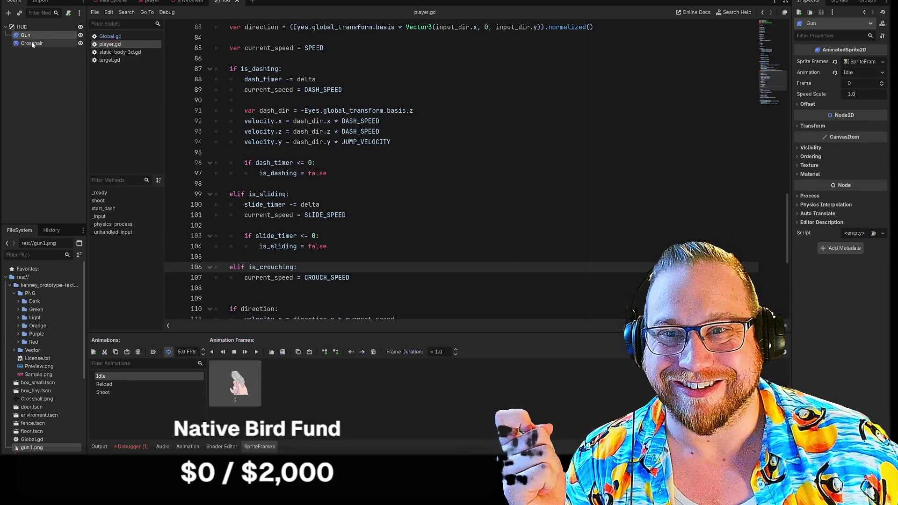
pyautogui.click(33, 44)
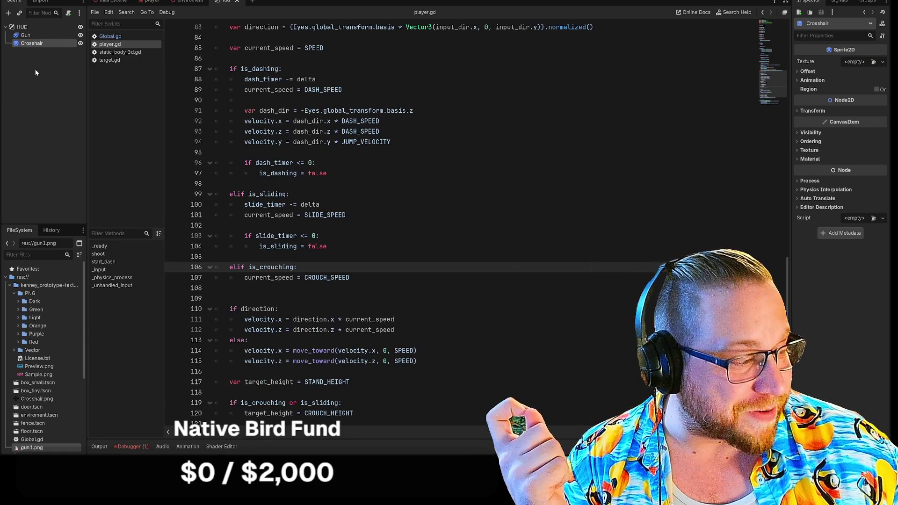
# - Run a test of the project's 3D level, then stop it
pyautogui.click(50, 91)
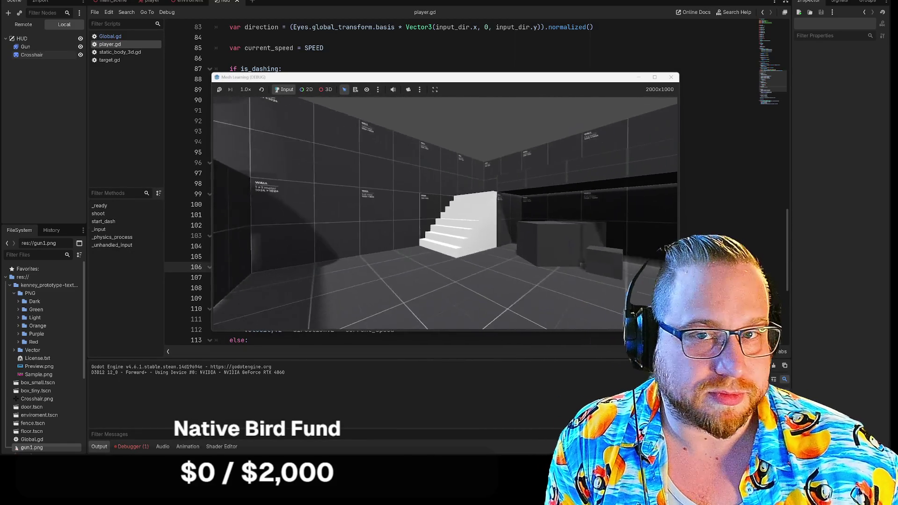
pyautogui.click(677, 82)
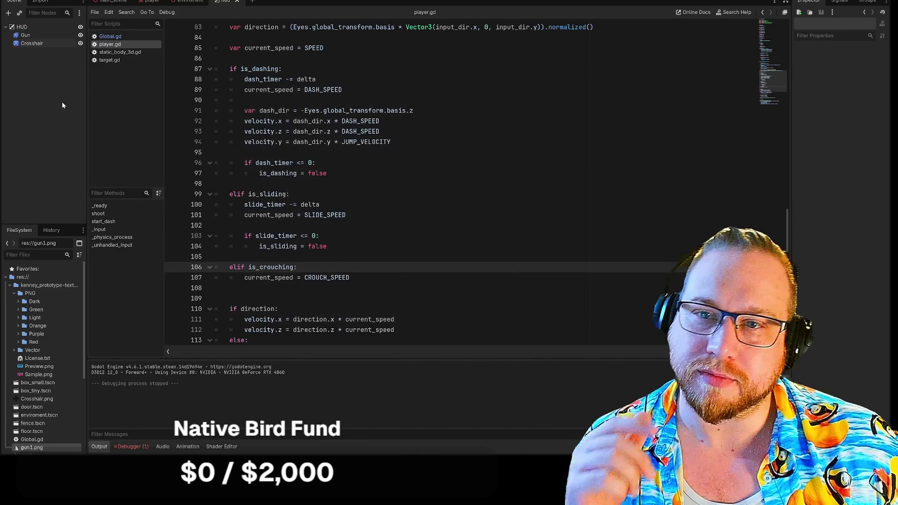
# - Instance hud.tscn under the Player node and save the player scene
pyautogui.click(151, 1)
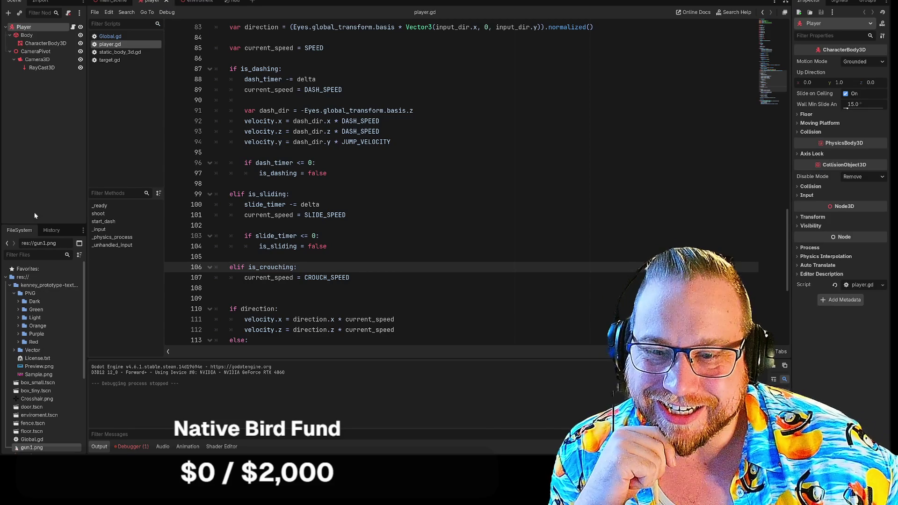
pyautogui.scroll(-5, 31, 315)
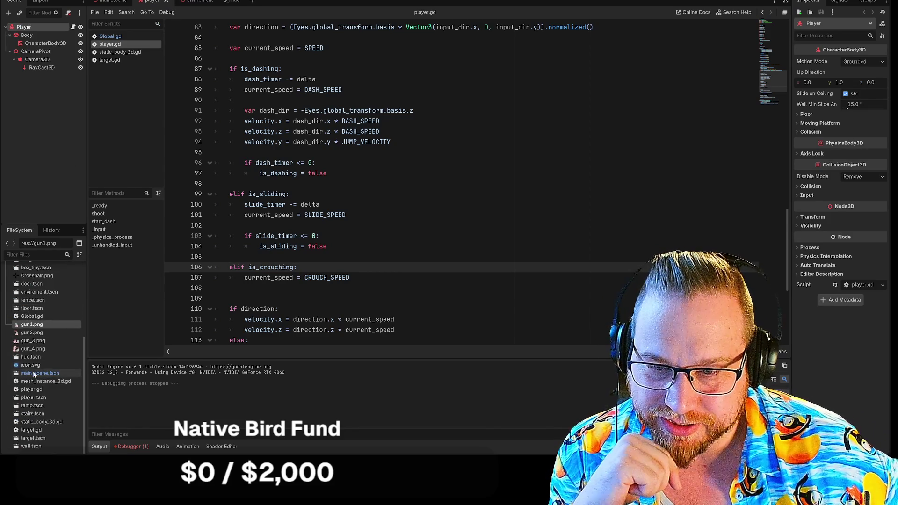
pyautogui.moveTo(31, 357); pyautogui.dragTo(26, 33)
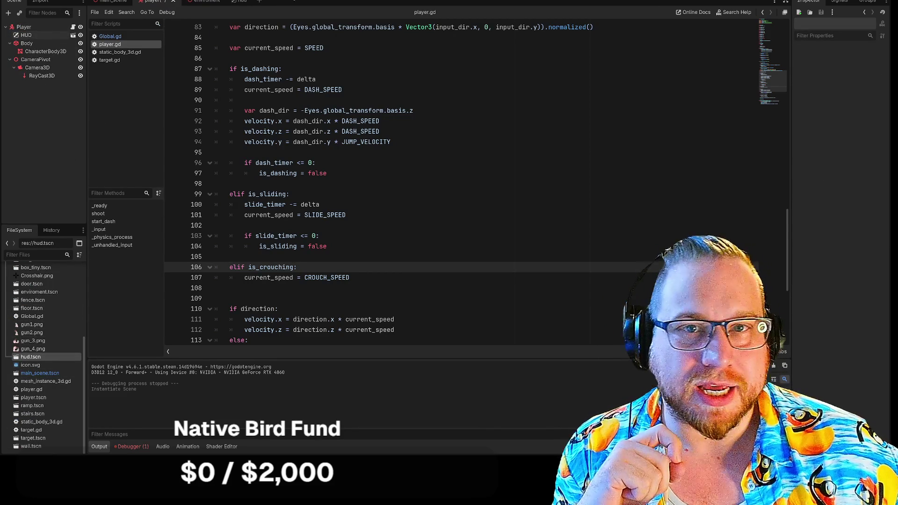
pyautogui.rightClick(164, 2)
pyautogui.click(180, 9)
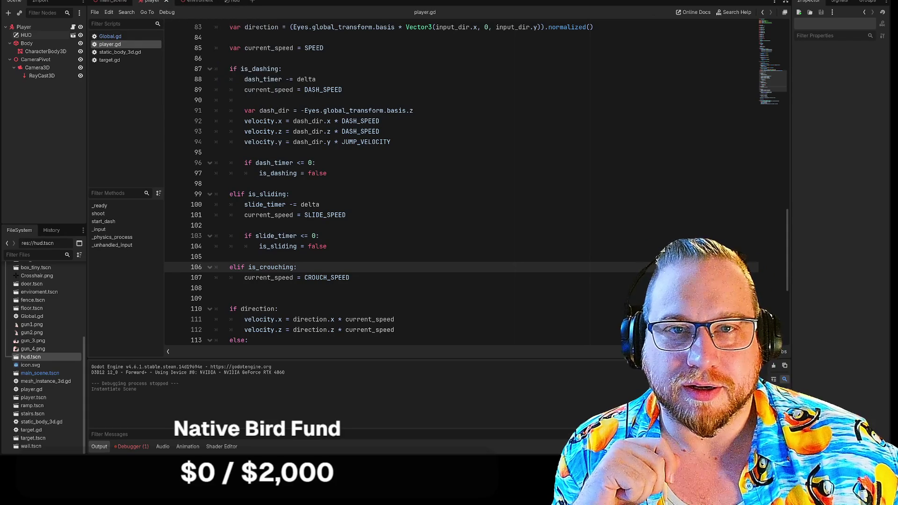
# - Play-test the game, walking toward the white stairs with the gun showing, then stop
pyautogui.press('F5')
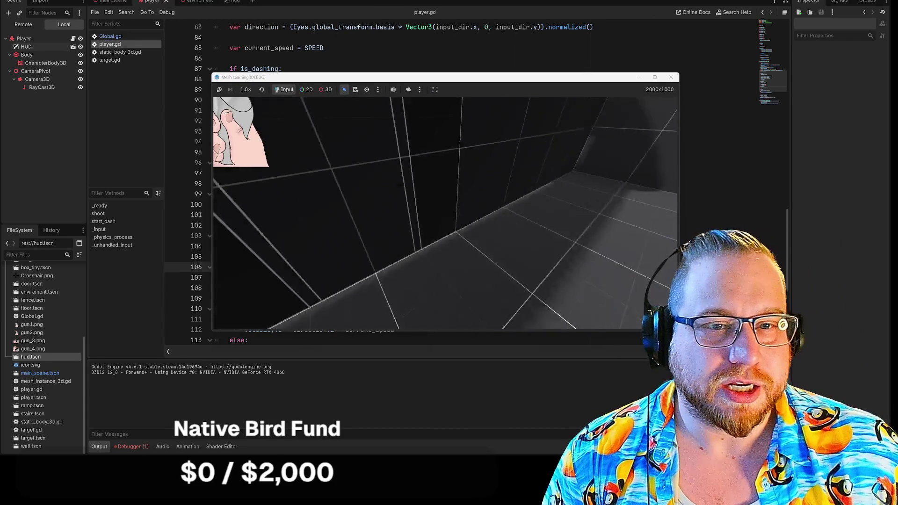
pyautogui.press('w')
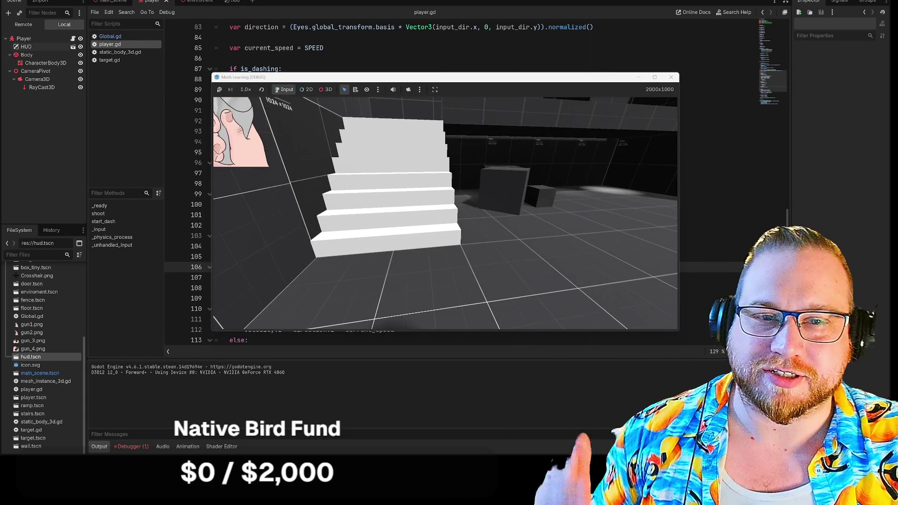
pyautogui.press('w')
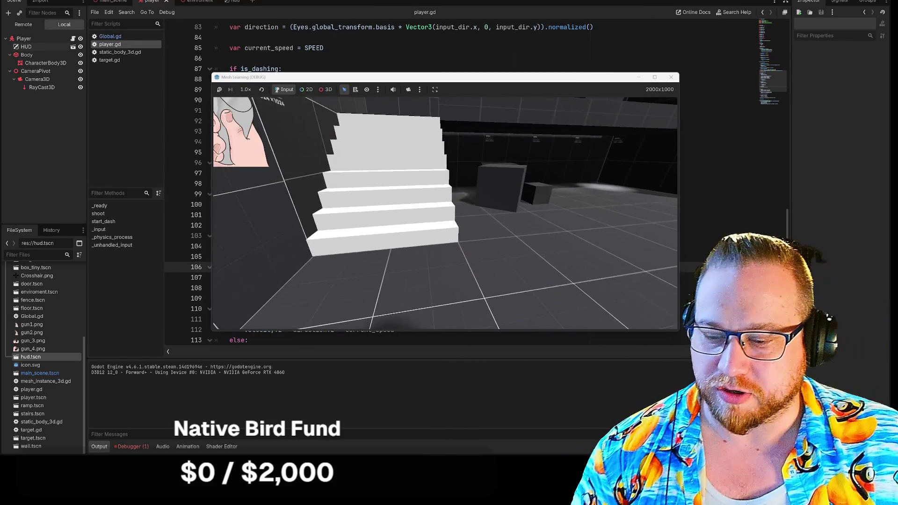
pyautogui.press('w')
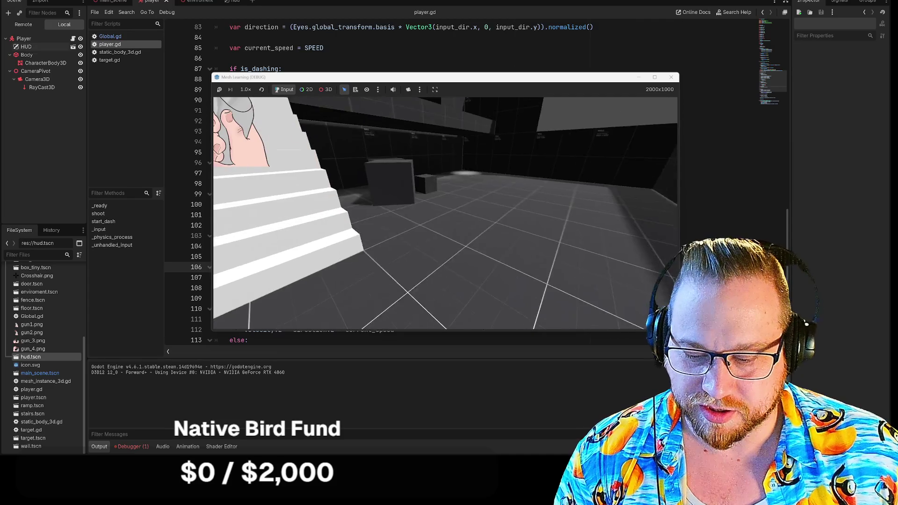
pyautogui.click(671, 77)
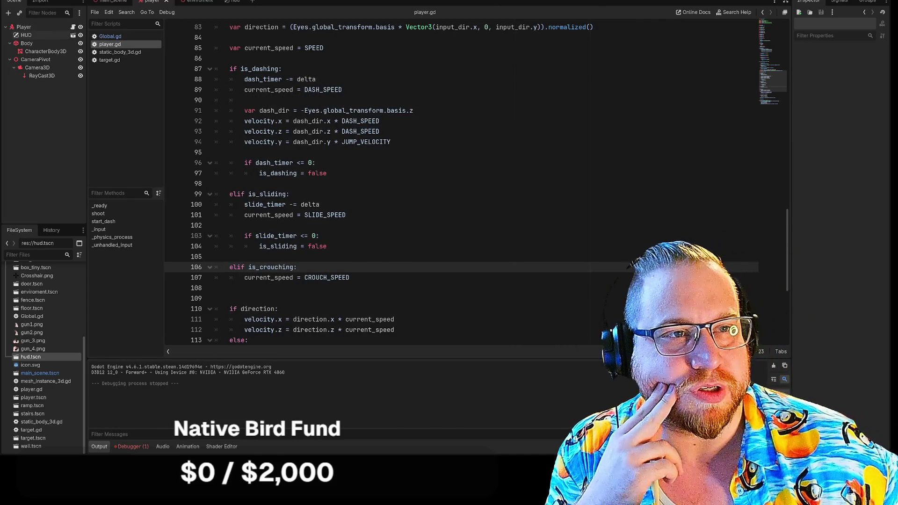
pyautogui.click(231, 2)
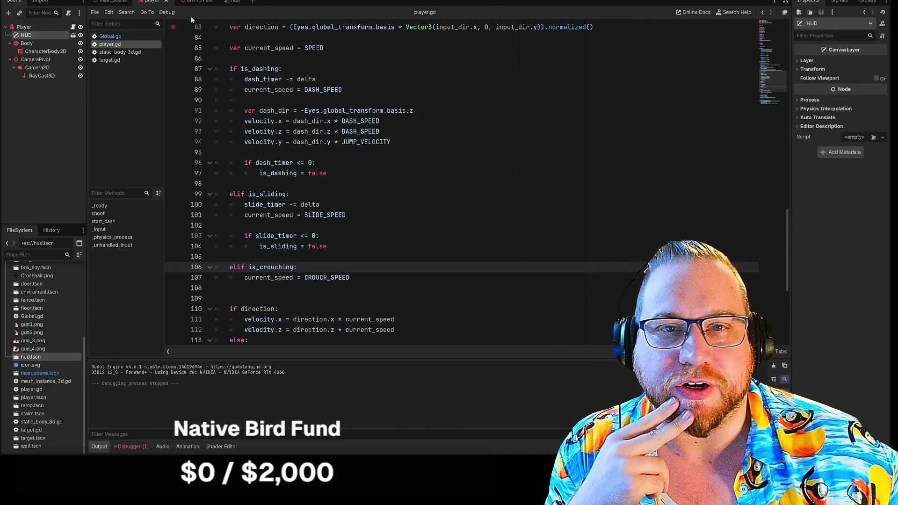
pyautogui.hotkey('ctrl', 'F2')
pyautogui.hotkey('ctrl', 'F1')
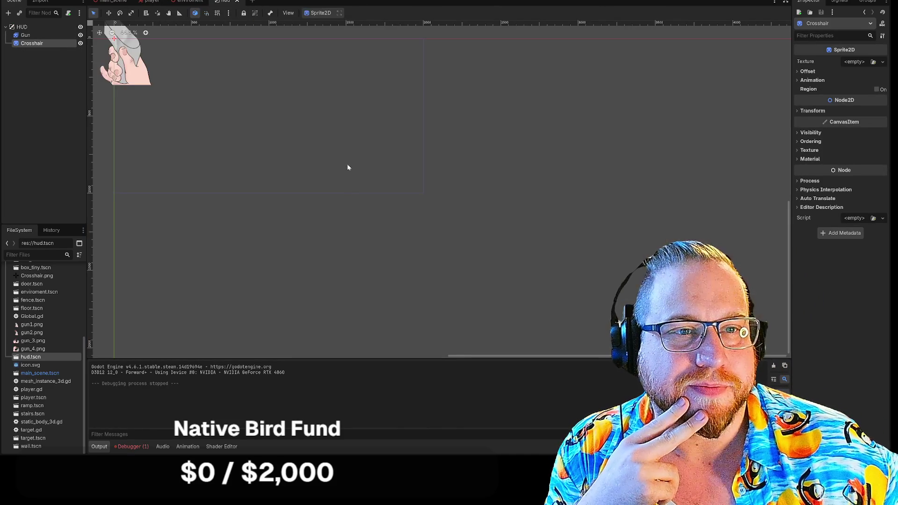
pyautogui.moveTo(126, 60)
pyautogui.mouseDown()
pyautogui.moveTo(371, 165)
pyautogui.moveTo(350, 166)
pyautogui.mouseUp()
pyautogui.click(112, 33)
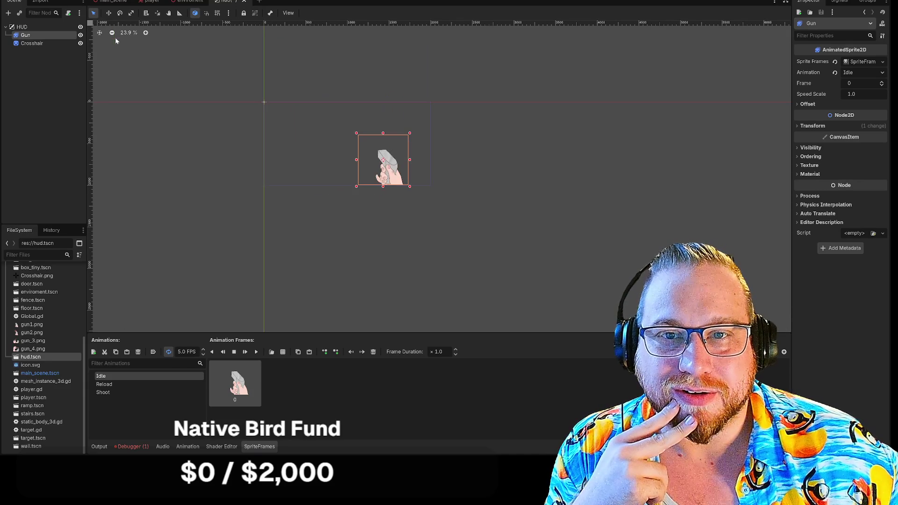
pyautogui.scroll(5, 271, 106)
pyautogui.click(270, 106)
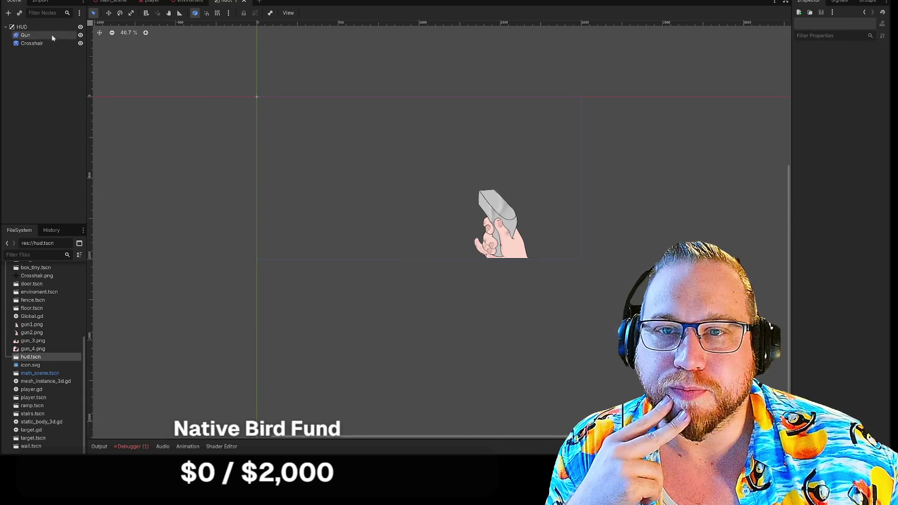
pyautogui.click(31, 43)
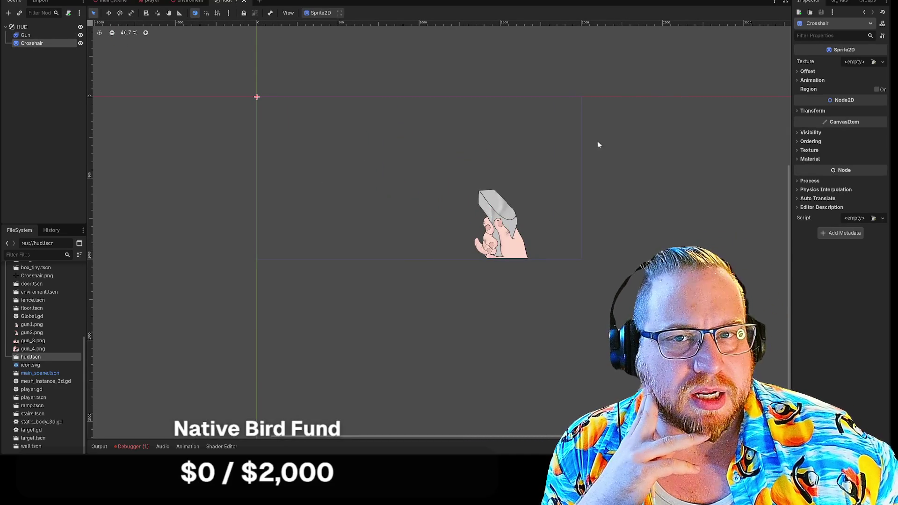
pyautogui.hscroll(3, 598, 144)
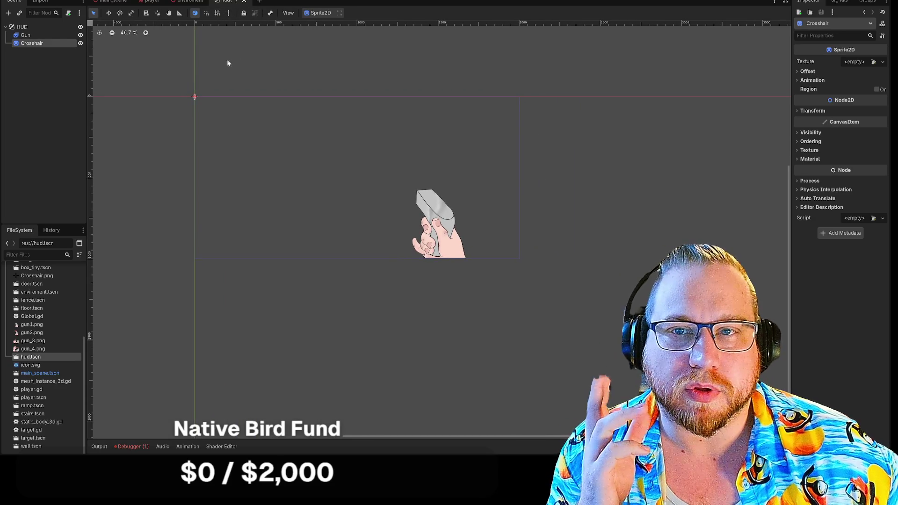
pyautogui.click(796, 71)
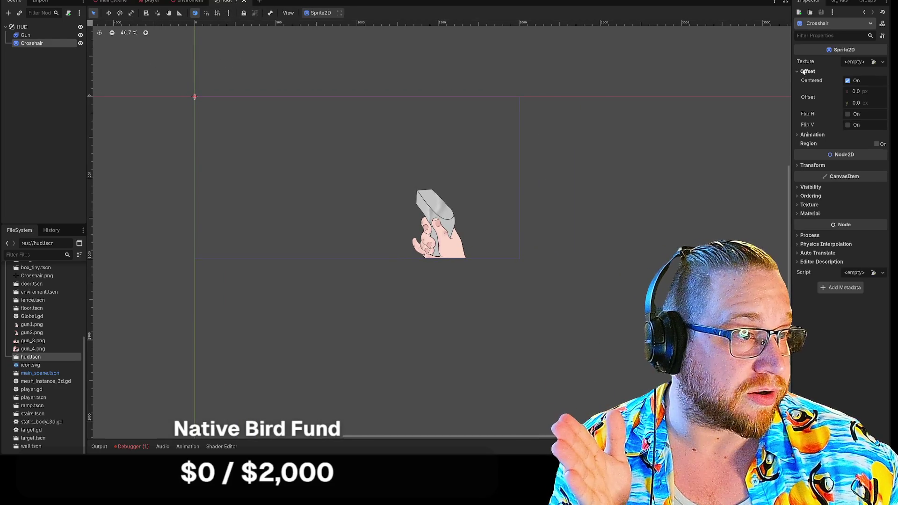
pyautogui.click(800, 72)
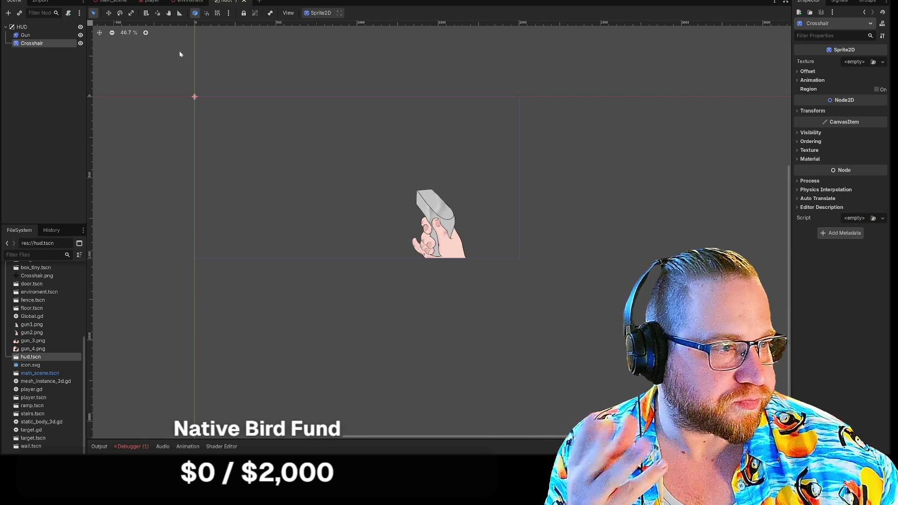
pyautogui.rightClick(195, 97)
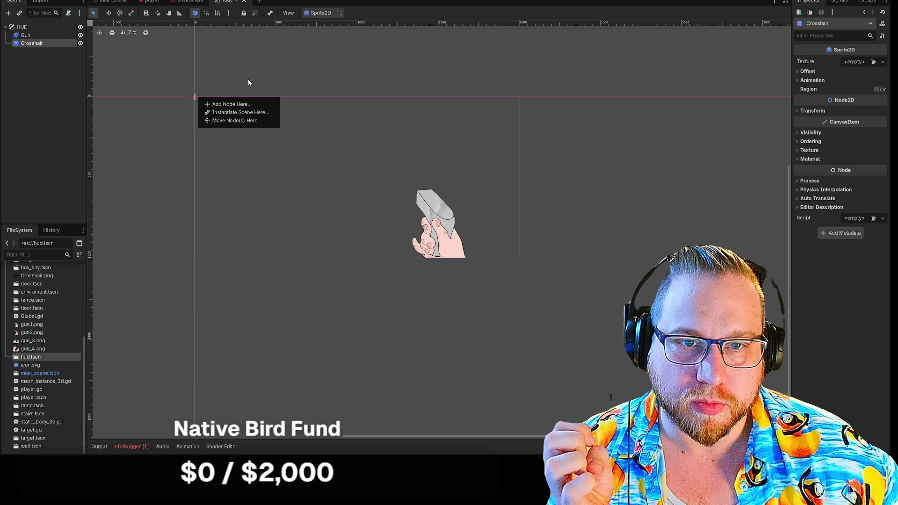
pyautogui.click(138, 62)
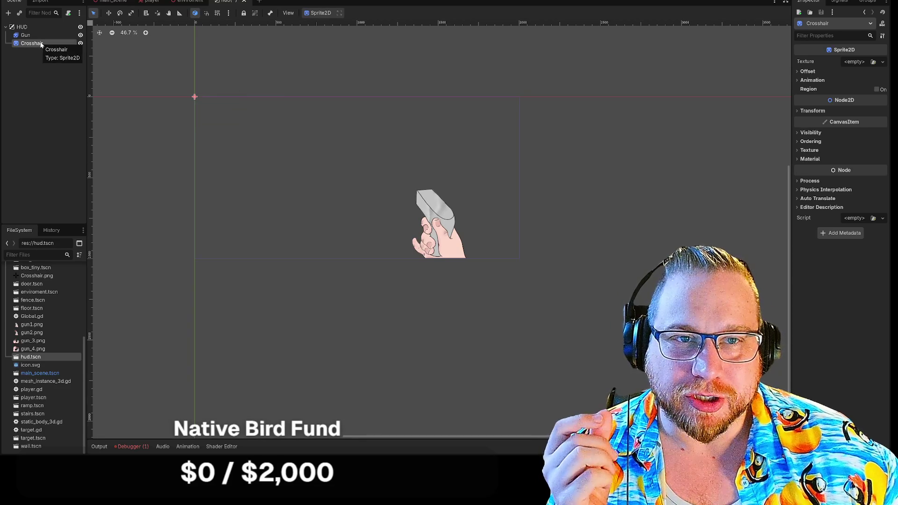
pyautogui.click(289, 13)
pyautogui.click(292, 13)
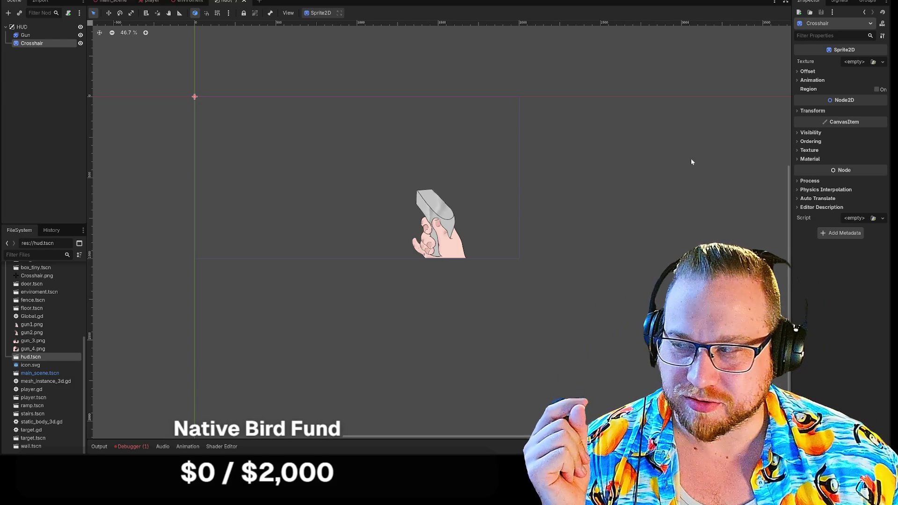
pyautogui.click(797, 190)
pyautogui.click(797, 189)
pyautogui.click(796, 181)
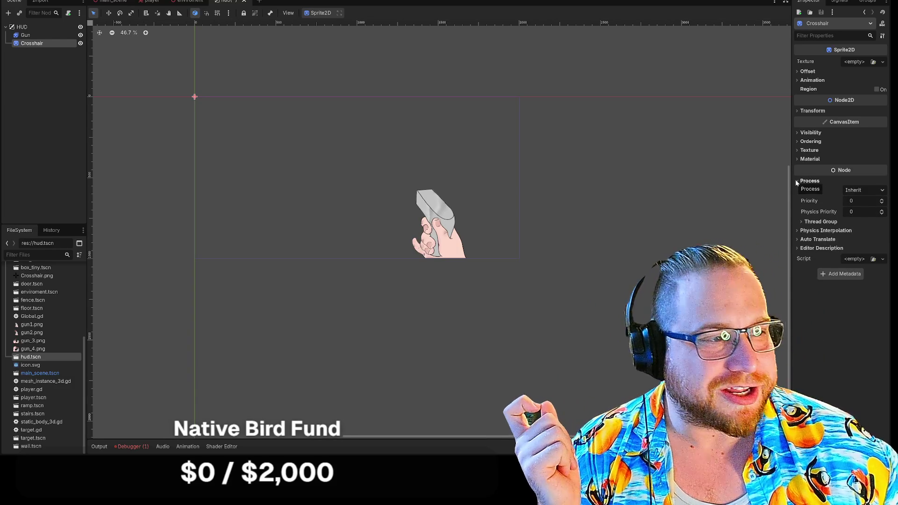
pyautogui.click(796, 181)
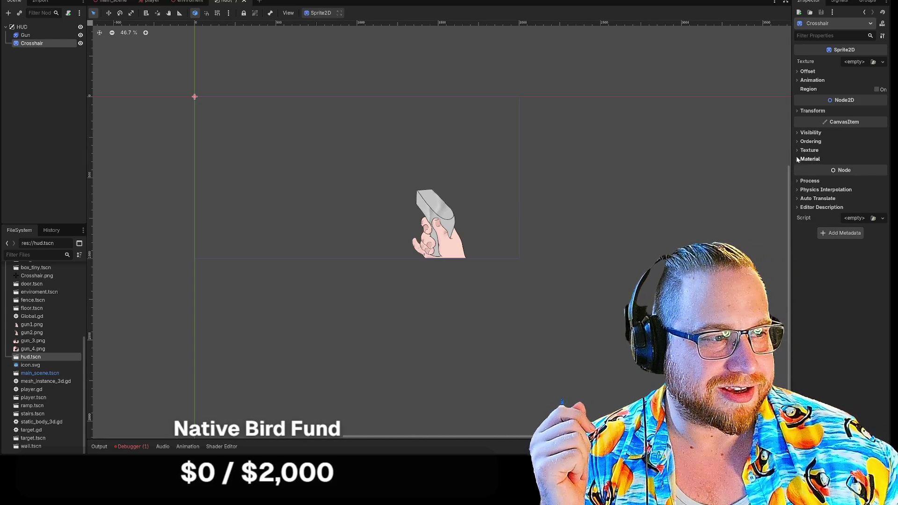
pyautogui.click(798, 159)
pyautogui.click(797, 158)
pyautogui.click(797, 150)
pyautogui.click(796, 150)
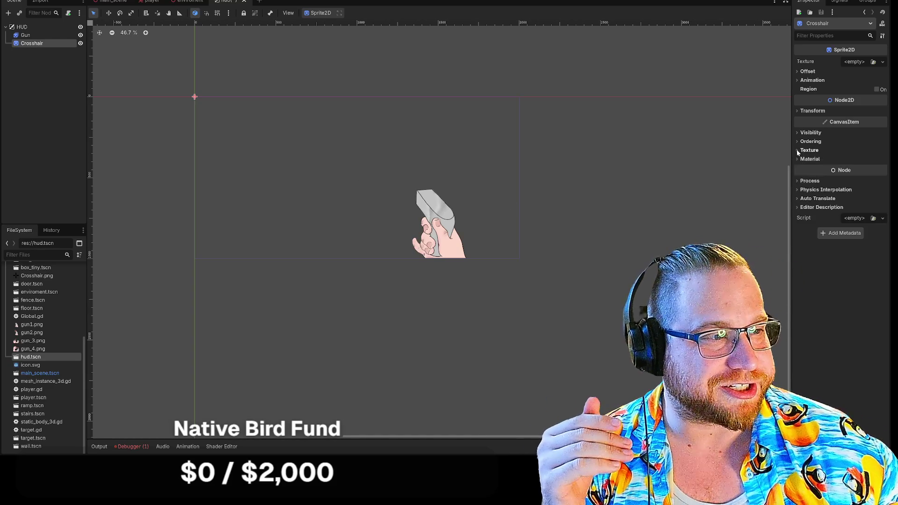
pyautogui.click(798, 141)
pyautogui.click(798, 140)
pyautogui.click(796, 131)
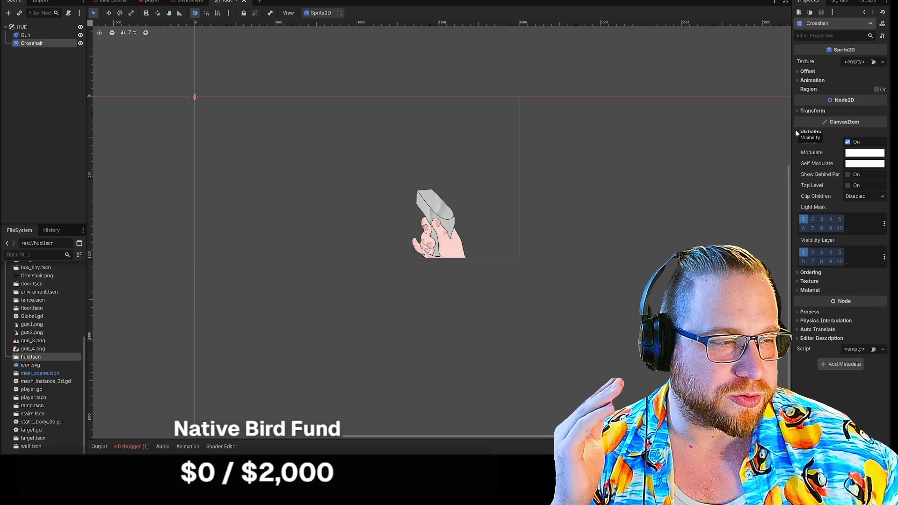
pyautogui.click(796, 132)
pyautogui.click(798, 110)
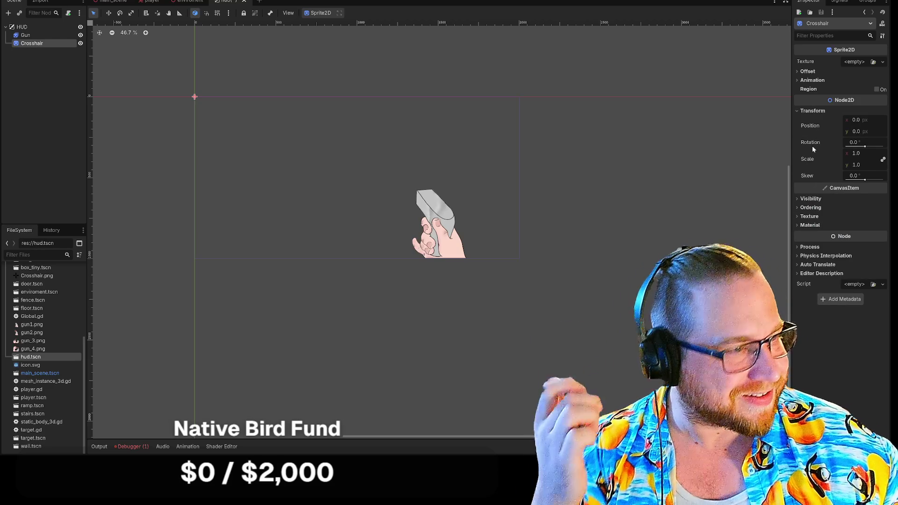
pyautogui.click(800, 110)
pyautogui.click(798, 80)
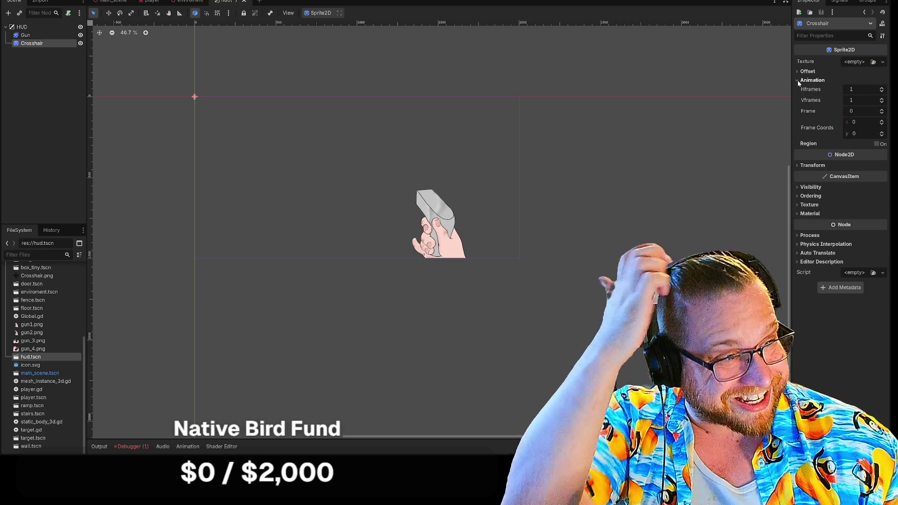
pyautogui.click(799, 80)
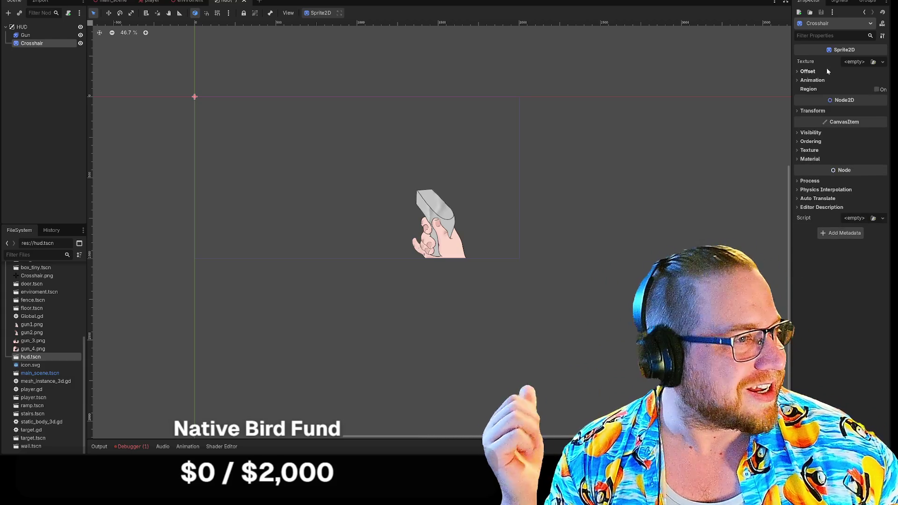
pyautogui.click(856, 62)
pyautogui.click(858, 63)
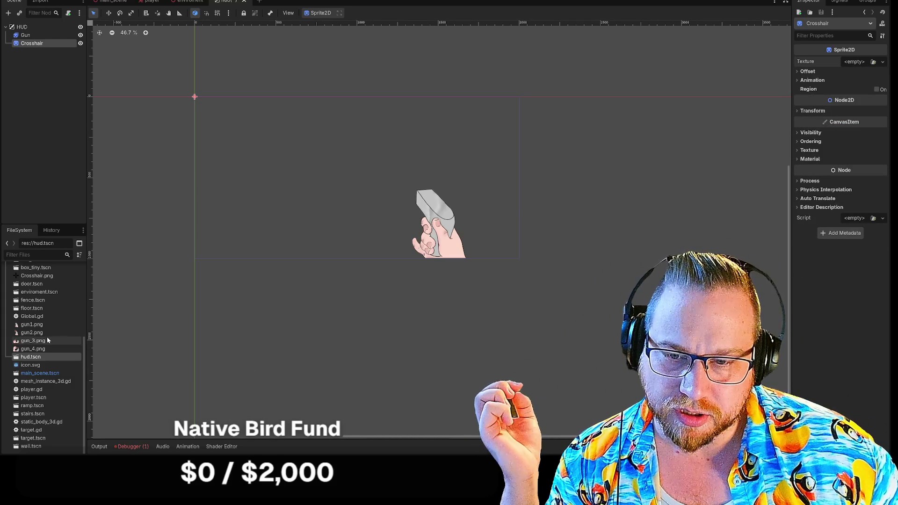
# - Assign Crosshair.png as the Crosshair sprite's Texture and preview it
pyautogui.moveTo(37, 275)
pyautogui.mouseDown()
pyautogui.moveTo(205, 272)
pyautogui.moveTo(858, 91)
pyautogui.moveTo(857, 63)
pyautogui.mouseUp()
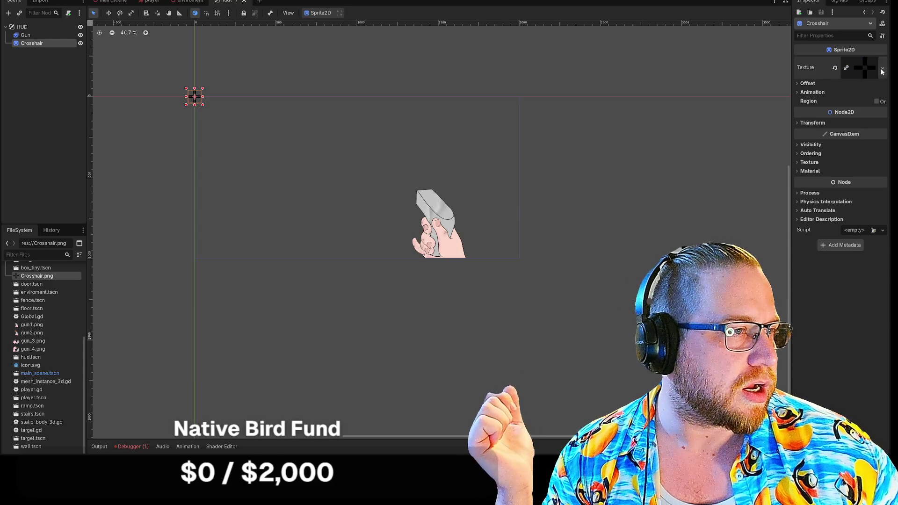
pyautogui.click(883, 68)
pyautogui.click(865, 71)
pyautogui.click(865, 72)
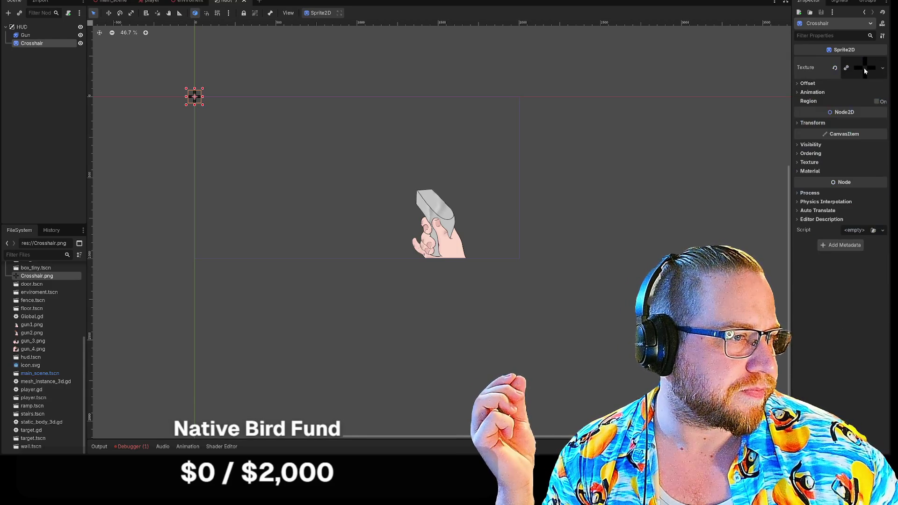
pyautogui.click(864, 73)
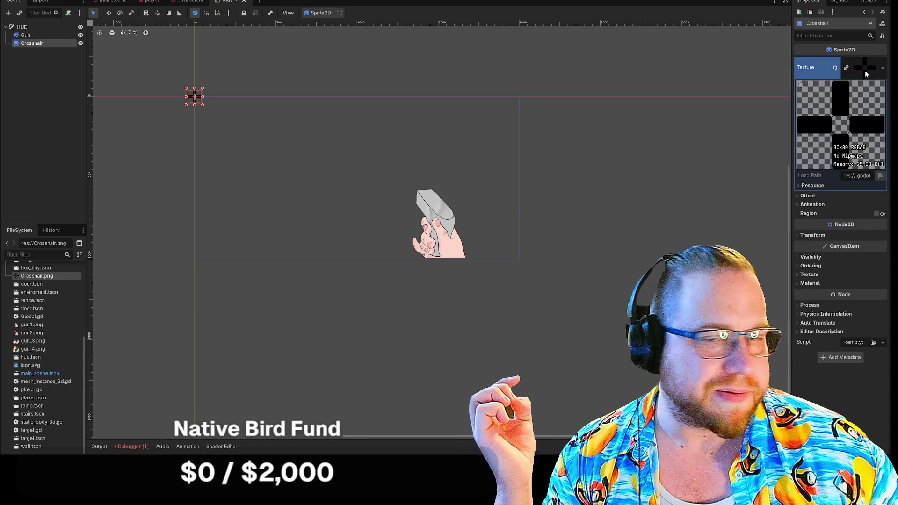
pyautogui.click(866, 71)
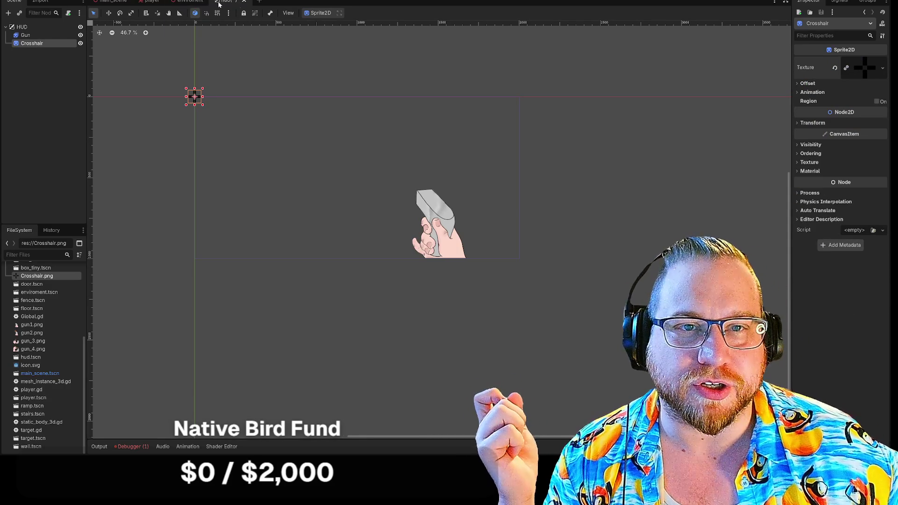
# - Save the hud scene and select the HUD root node
pyautogui.rightClick(225, 2)
pyautogui.click(253, 14)
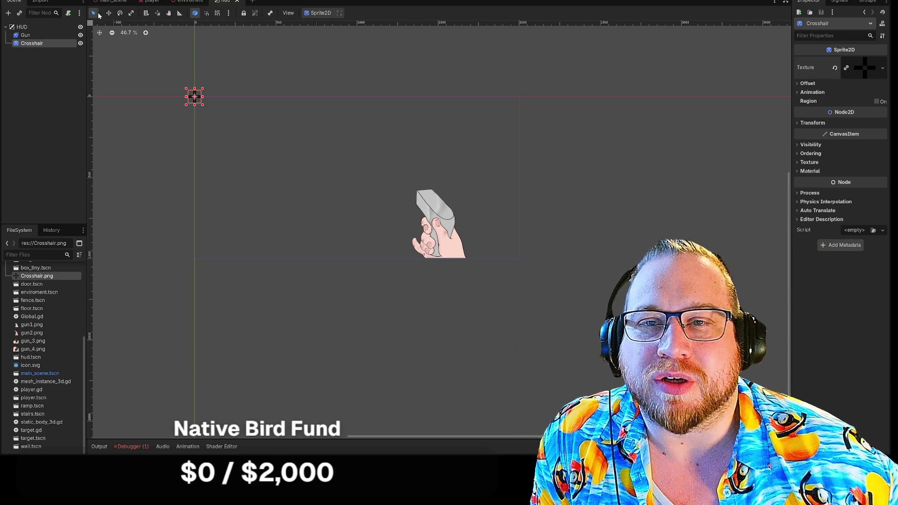
pyautogui.click(58, 85)
pyautogui.click(28, 27)
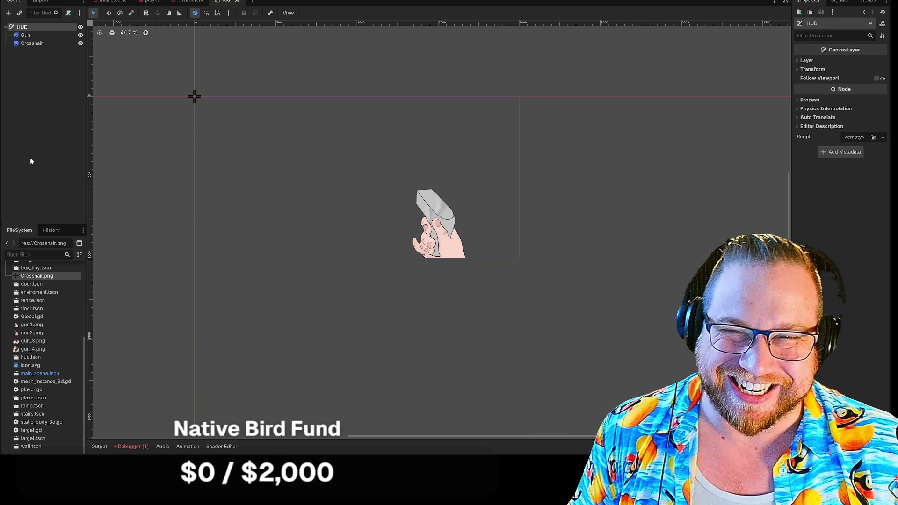
# - Select the Gun sprite and browse its Material, Texture, Transform, Visibility and Ordering sections
pyautogui.rightClick(25, 29)
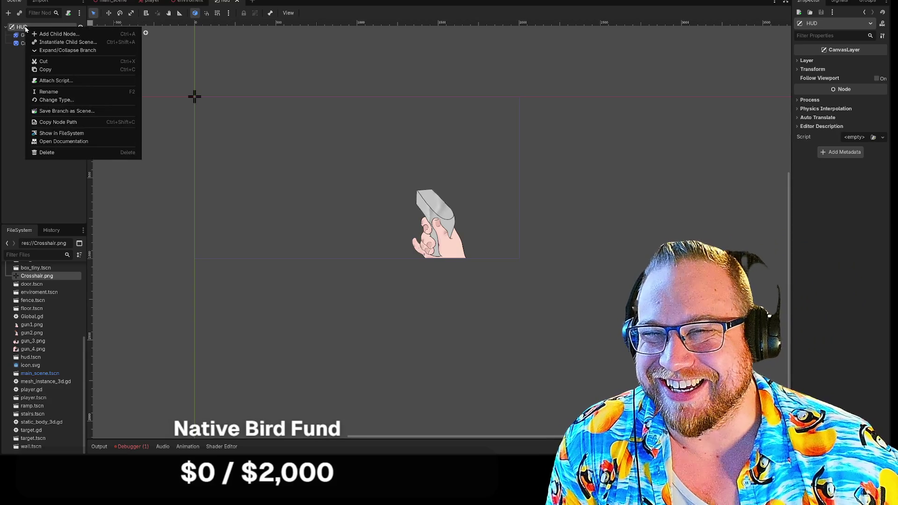
pyautogui.click(16, 88)
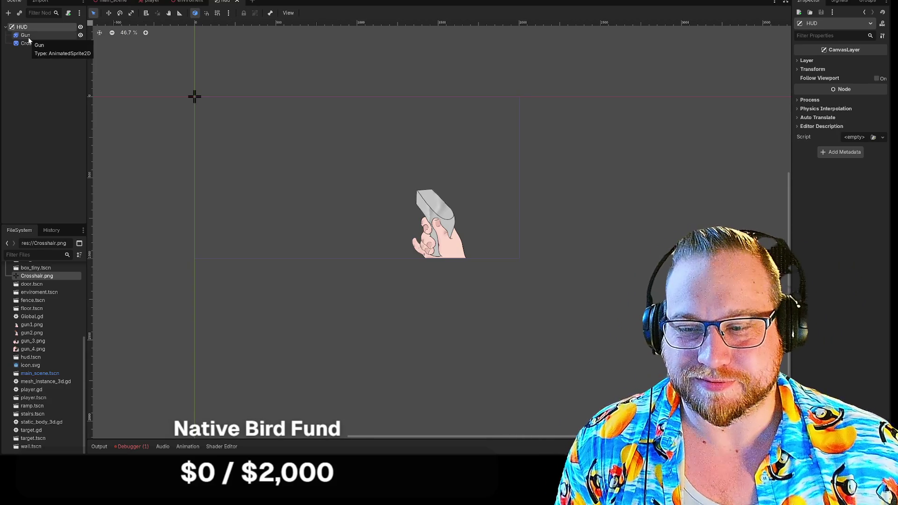
pyautogui.click(28, 36)
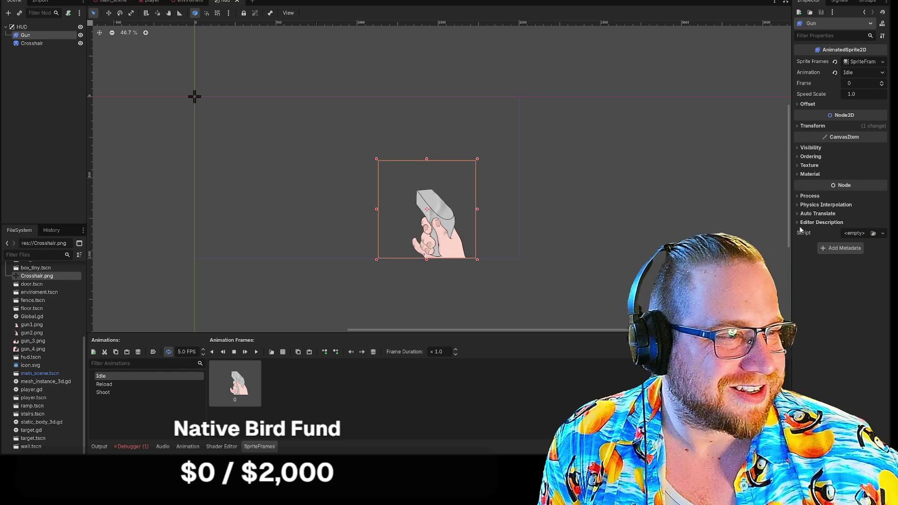
pyautogui.click(797, 174)
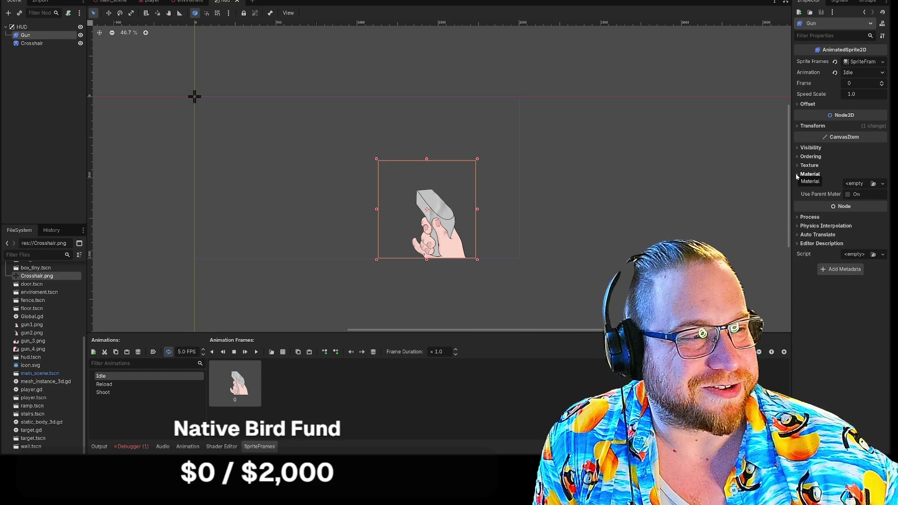
pyautogui.click(797, 174)
pyautogui.click(797, 165)
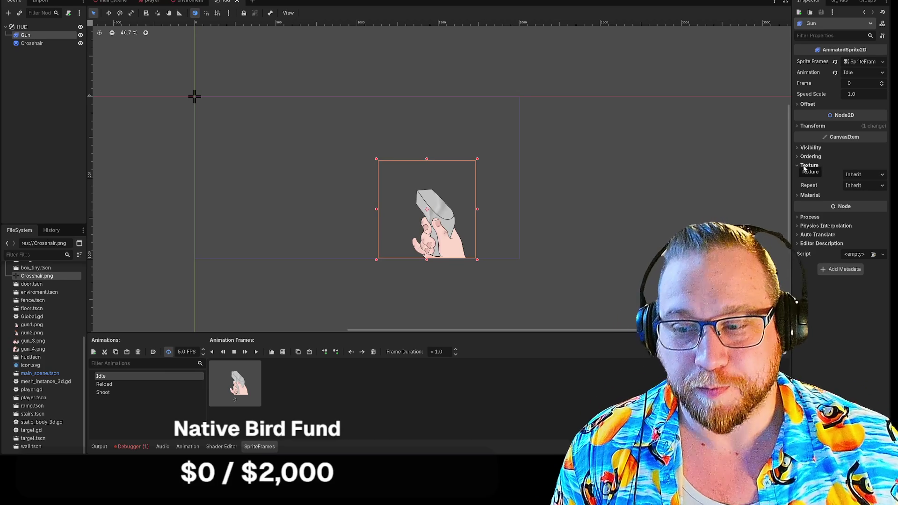
pyautogui.click(797, 126)
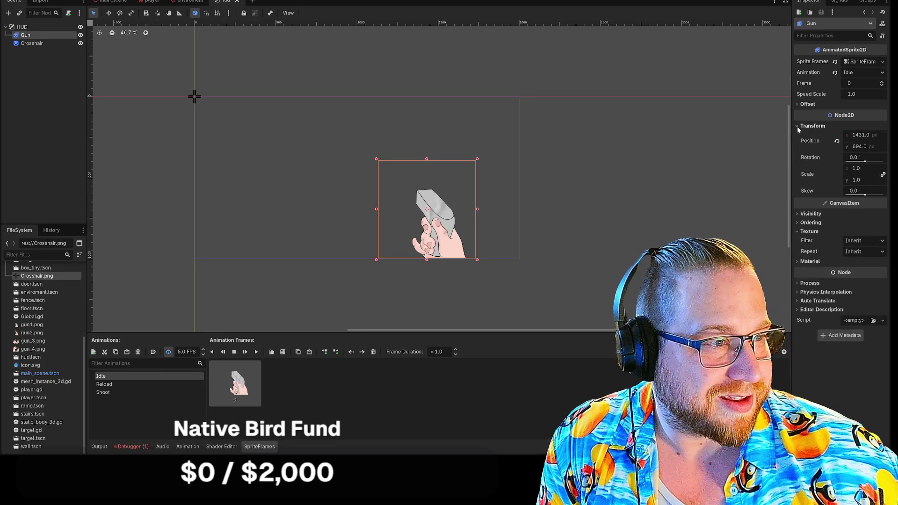
pyautogui.click(798, 126)
pyautogui.click(799, 148)
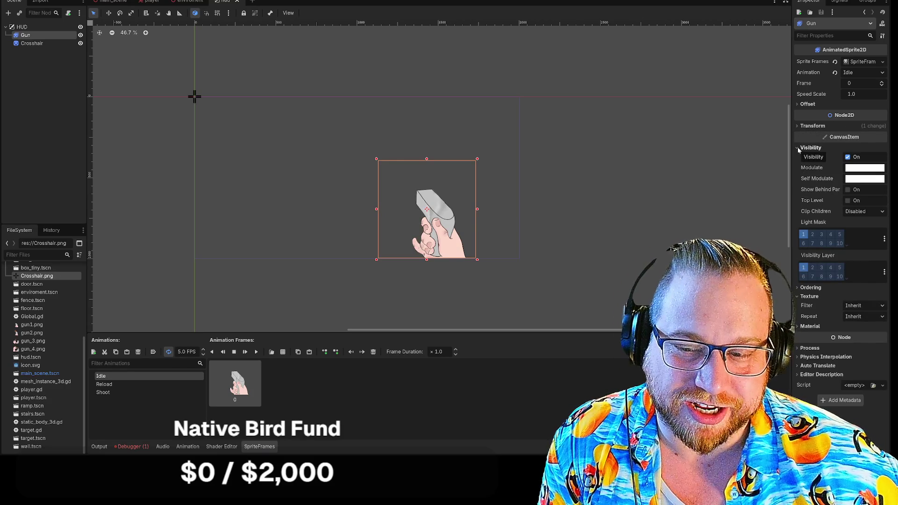
pyautogui.click(798, 147)
pyautogui.click(797, 156)
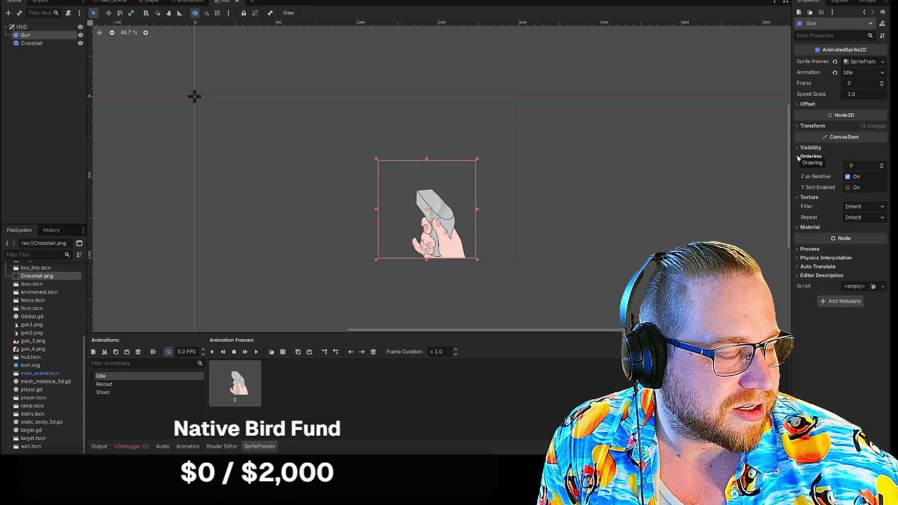
pyautogui.click(798, 156)
# - Toggle Offset > Centered off and back on, then nudge the gun slightly left
pyautogui.click(798, 104)
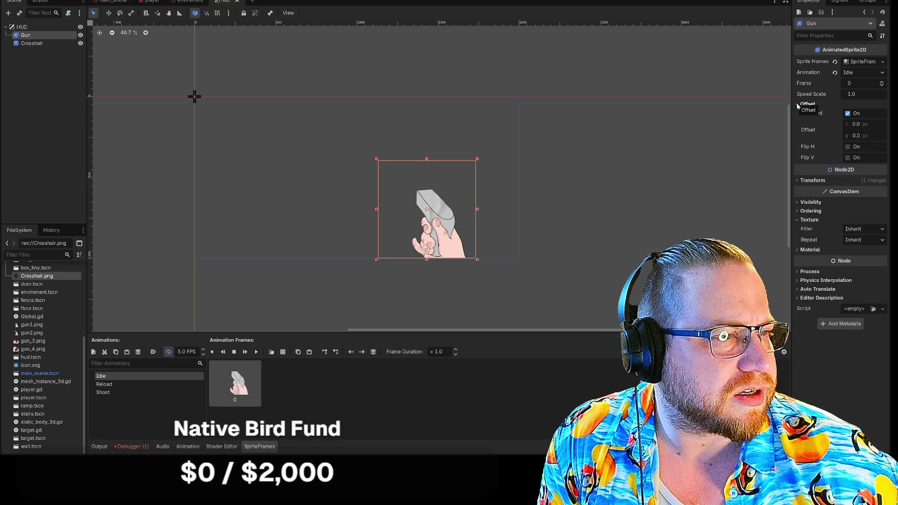
pyautogui.click(848, 114)
pyautogui.click(848, 114)
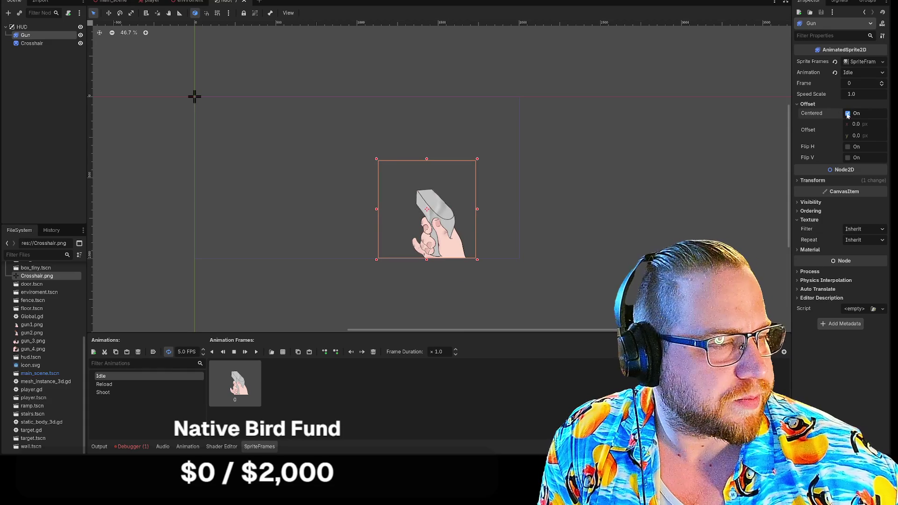
pyautogui.moveTo(427, 209)
pyautogui.mouseDown()
pyautogui.moveTo(469, 209)
pyautogui.moveTo(403, 209)
pyautogui.mouseUp()
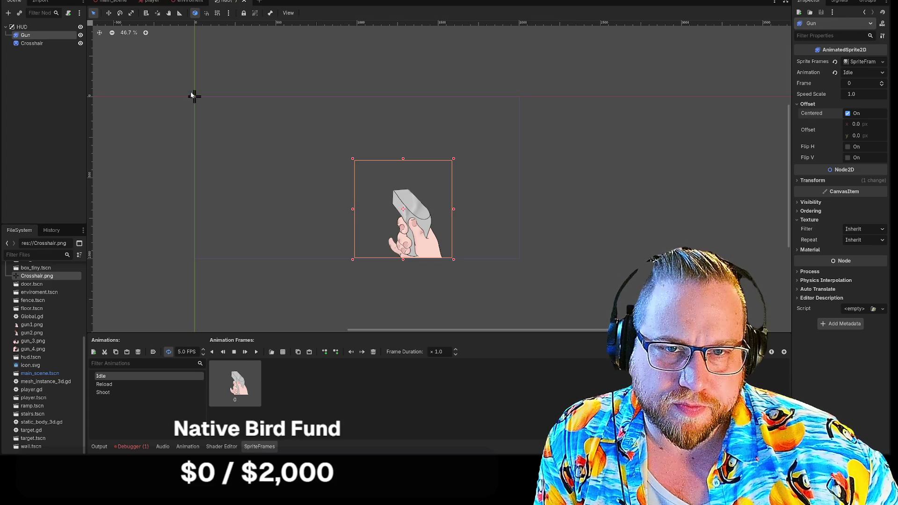
pyautogui.click(192, 96)
# - Select the Crosshair sprite and browse its Ordering, Visibility, Offset and Animation sections
pyautogui.click(195, 96)
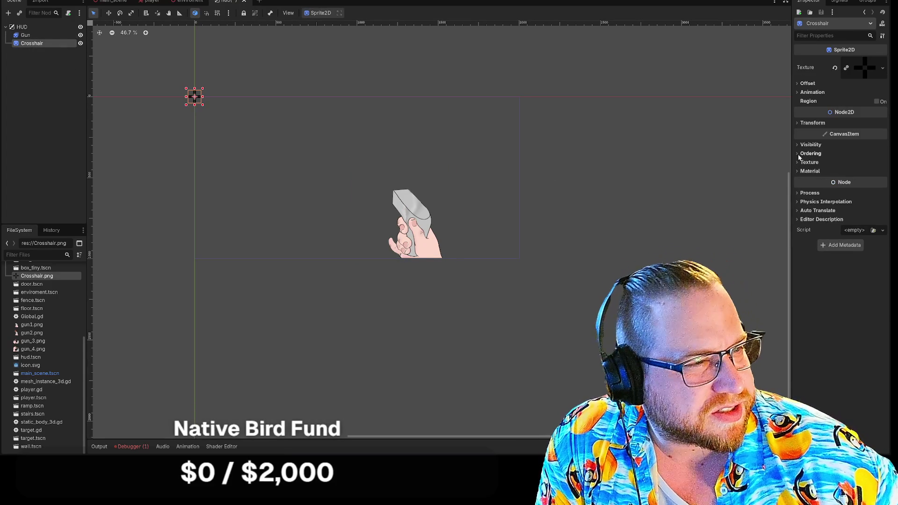
pyautogui.click(798, 153)
pyautogui.click(798, 145)
pyautogui.click(798, 145)
pyautogui.click(797, 154)
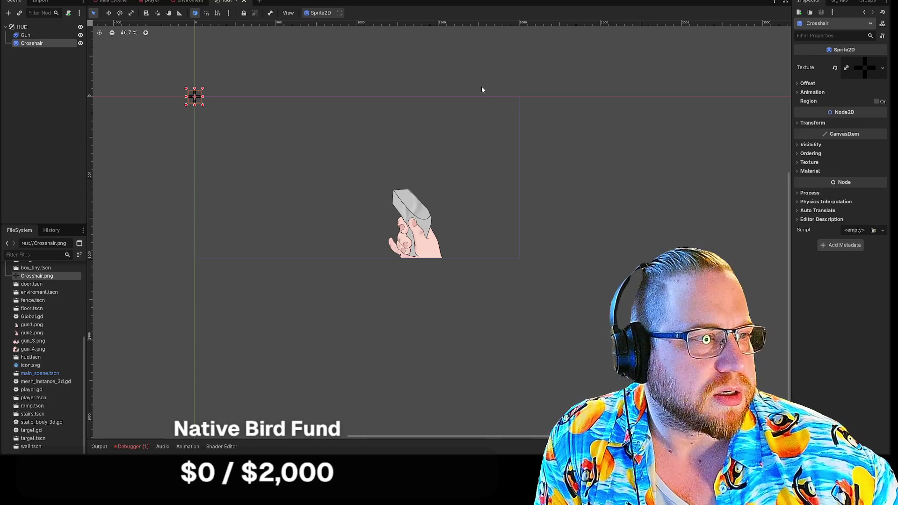
pyautogui.click(798, 84)
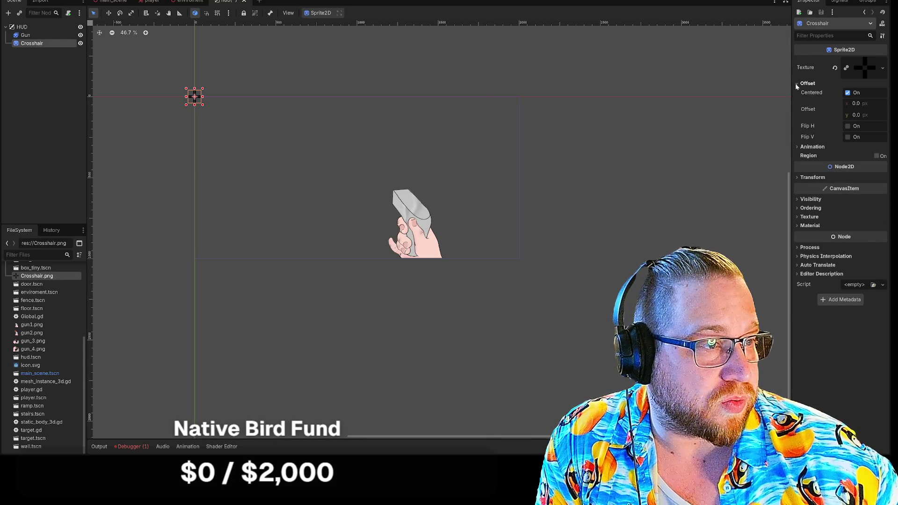
pyautogui.click(798, 83)
pyautogui.click(798, 93)
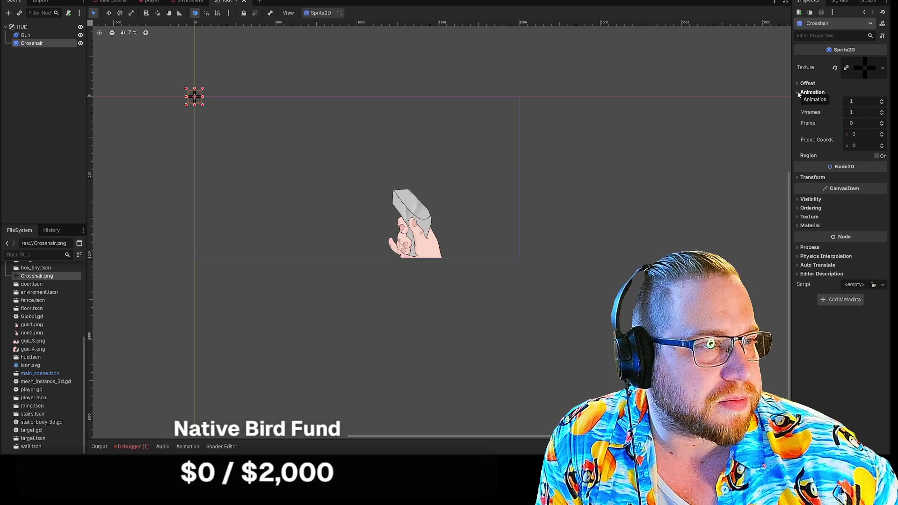
pyautogui.click(798, 92)
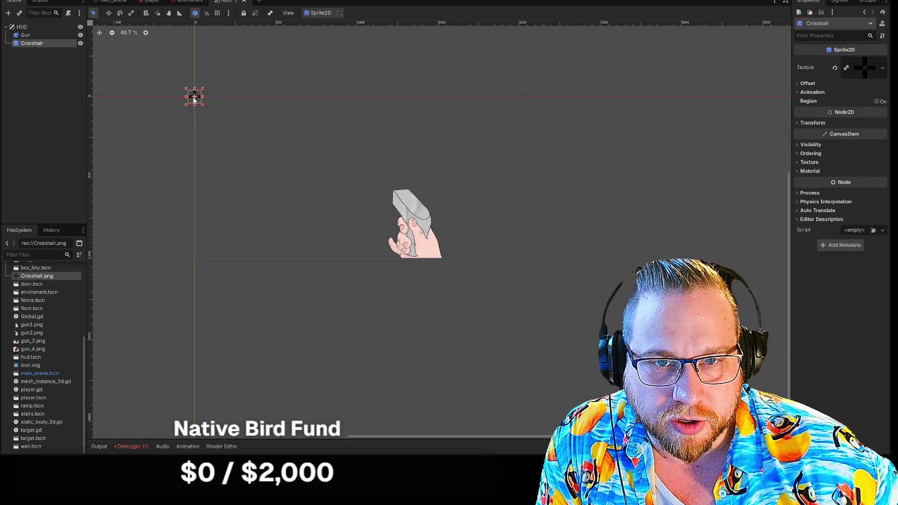
# - Drag the crosshair from the top-left corner to just above the gun
pyautogui.moveTo(208, 94)
pyautogui.mouseDown()
pyautogui.moveTo(383, 179)
pyautogui.moveTo(376, 167)
pyautogui.mouseUp()
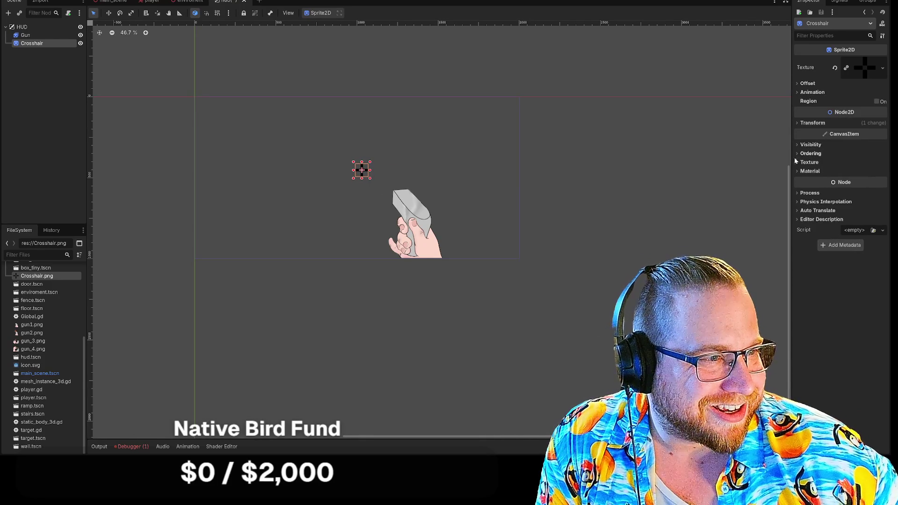
pyautogui.click(797, 145)
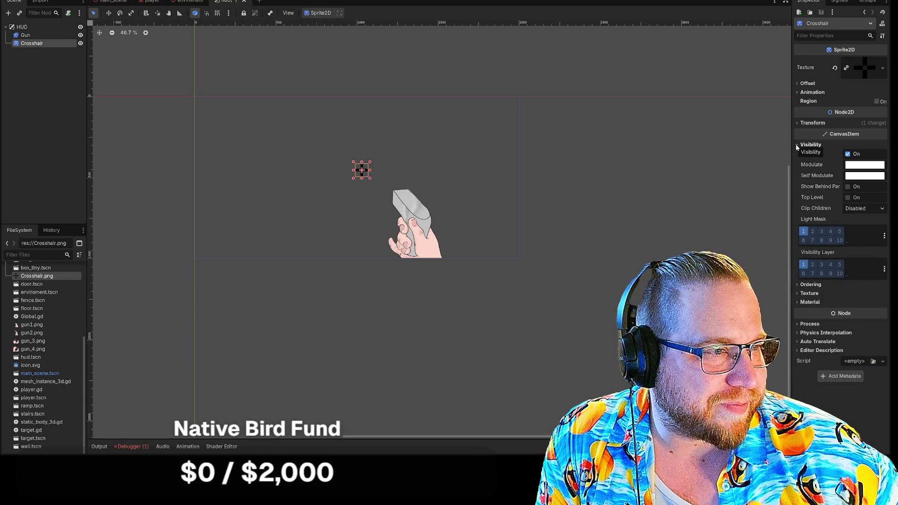
pyautogui.click(798, 293)
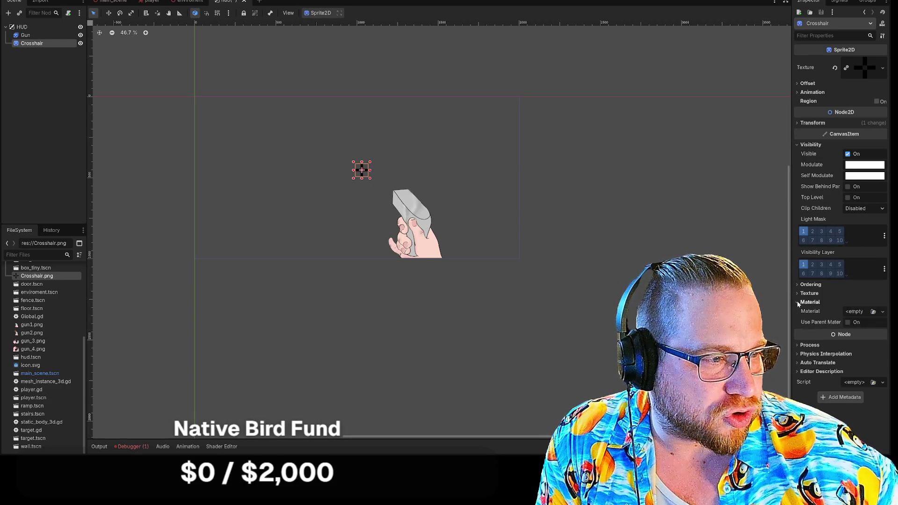
pyautogui.click(798, 323)
pyautogui.click(798, 285)
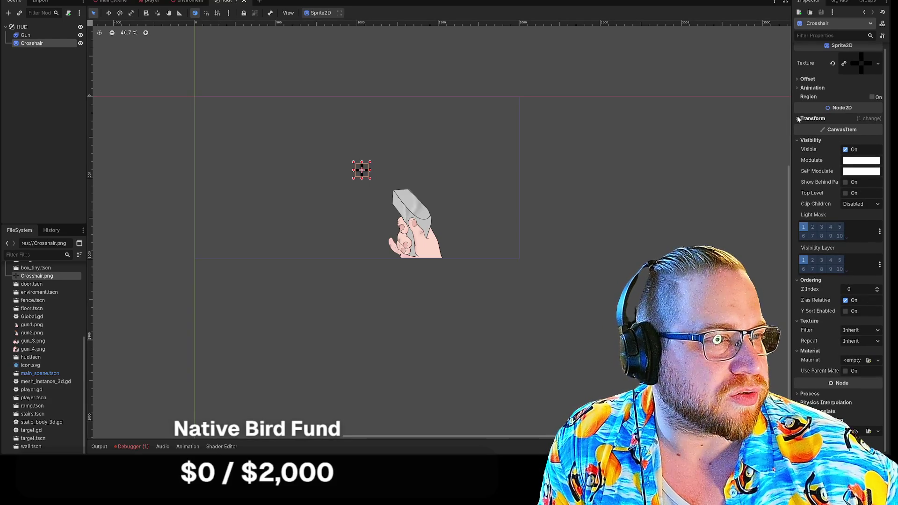
# - Set the Crosshair's Transform position to x 1000, with y provisionally at 450
pyautogui.click(823, 118)
pyautogui.click(862, 127)
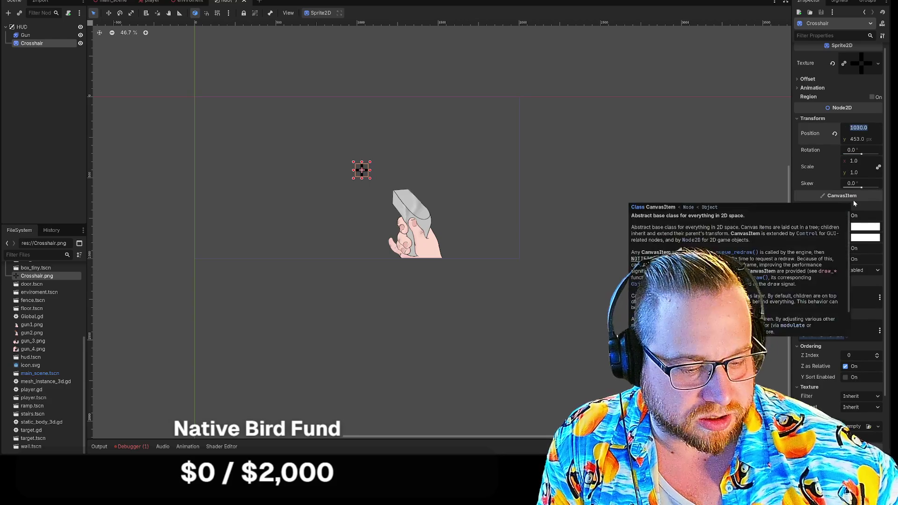
pyautogui.write('1000')
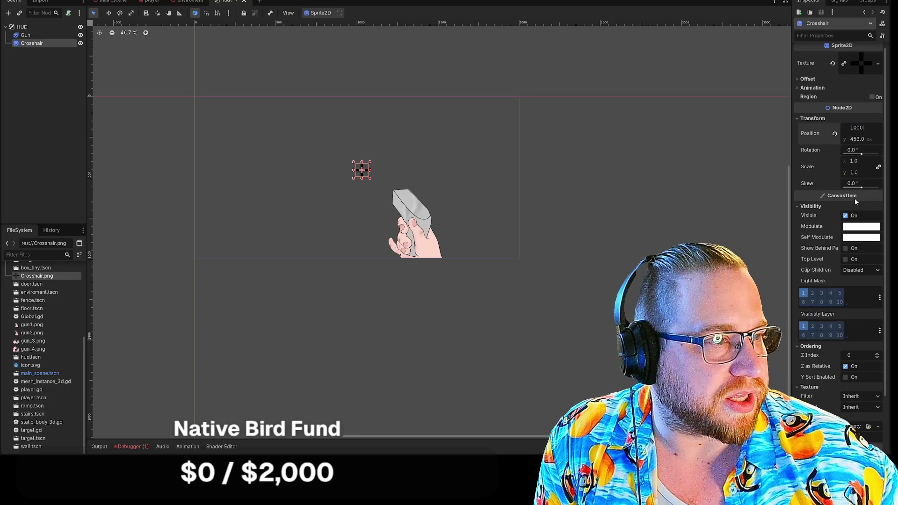
pyautogui.click(861, 140)
pyautogui.write('450')
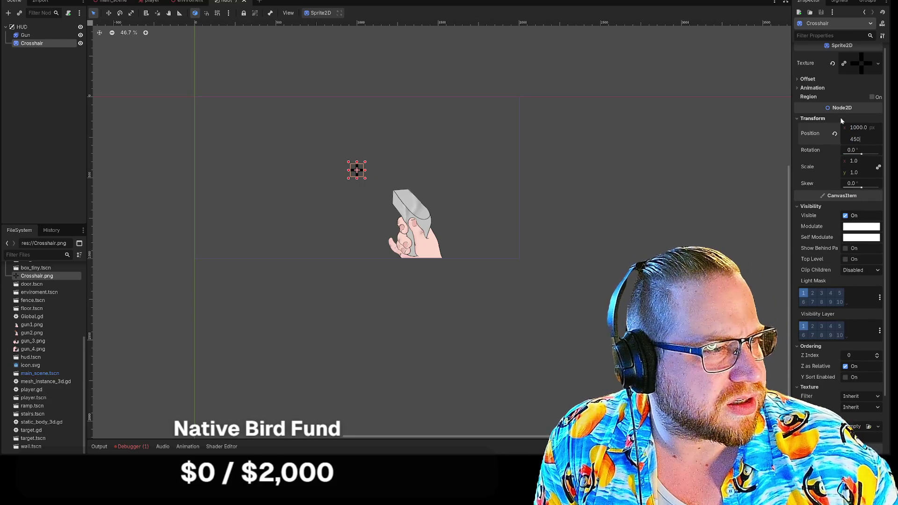
pyautogui.click(817, 119)
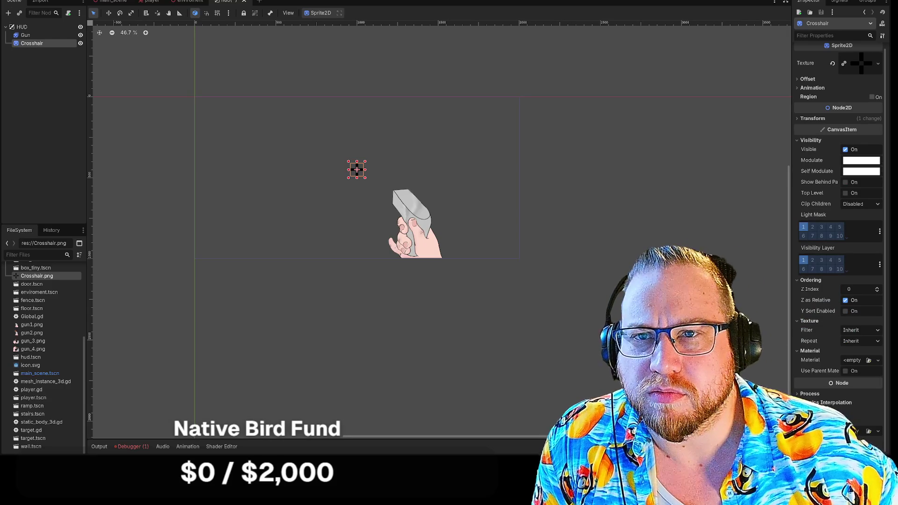
# - Confirm the 2000×1000 window size in Project Settings, then set the Crosshair's y position to 500
pyautogui.click(56, 1)
pyautogui.click(56, 1)
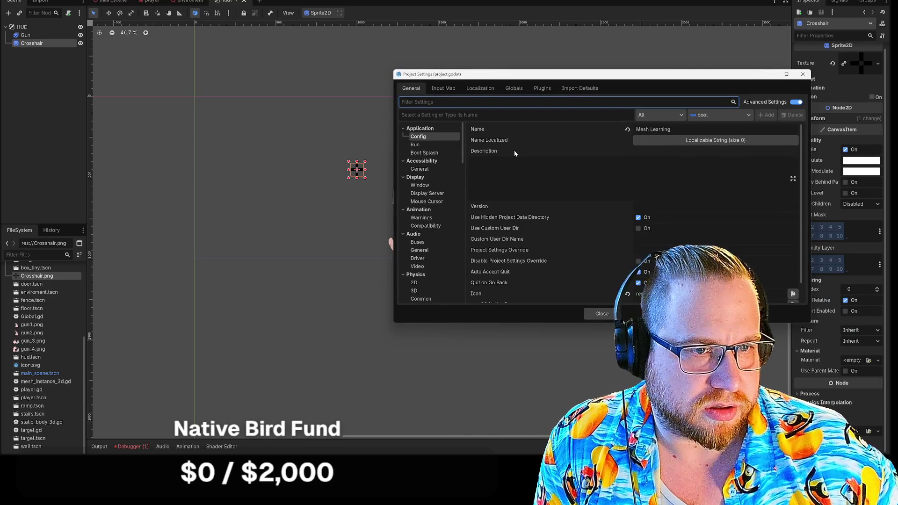
pyautogui.click(419, 186)
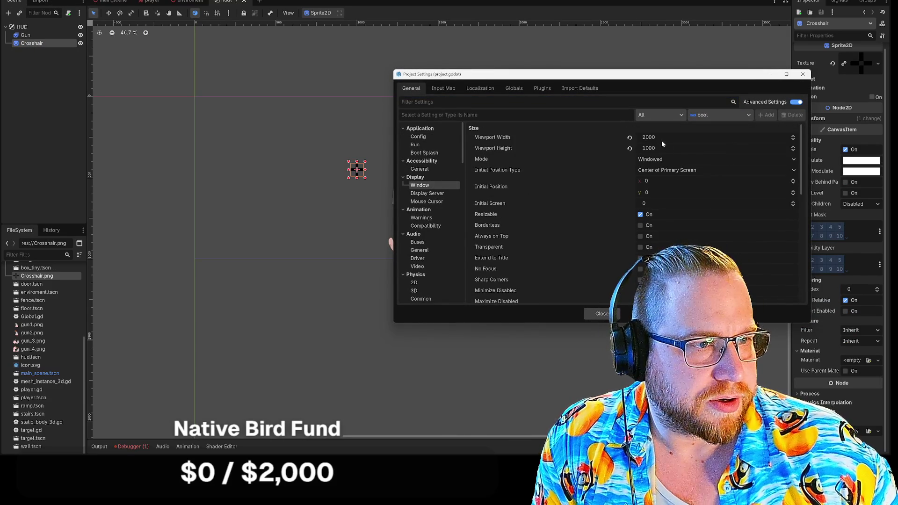
pyautogui.click(803, 75)
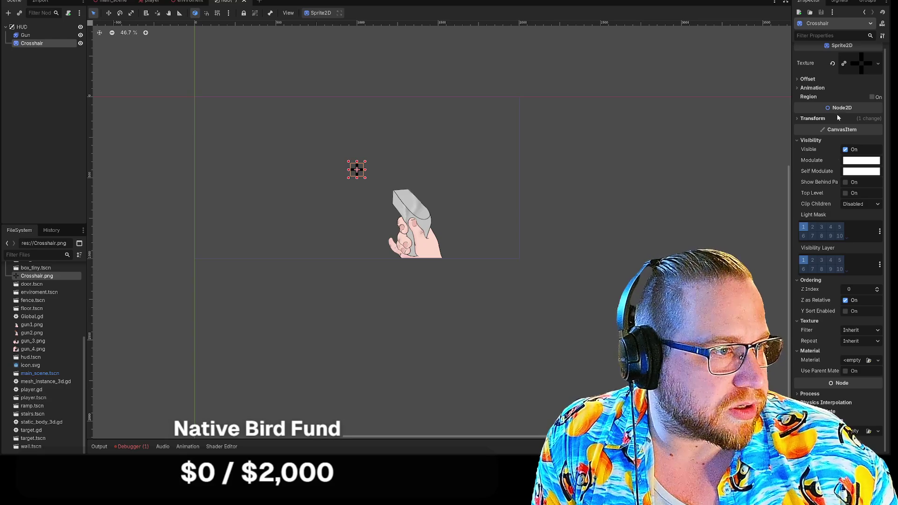
pyautogui.click(811, 120)
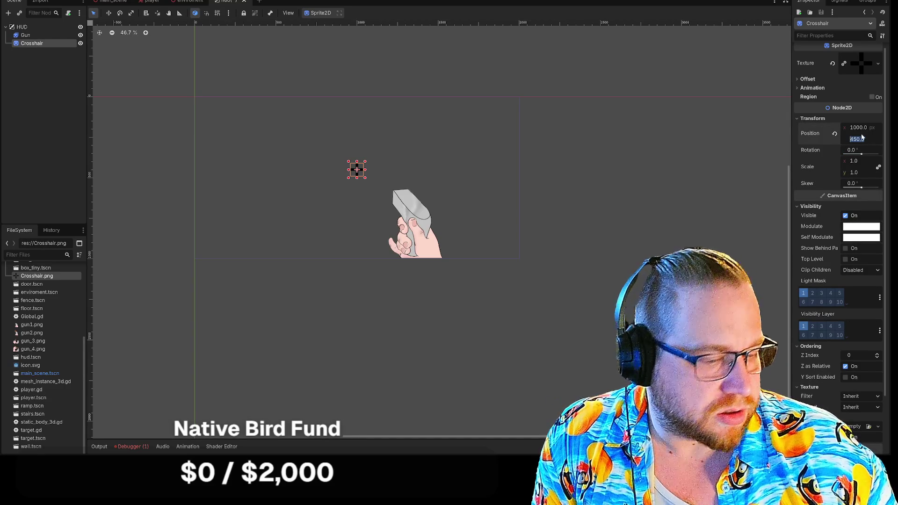
pyautogui.write('500')
pyautogui.press('Return')
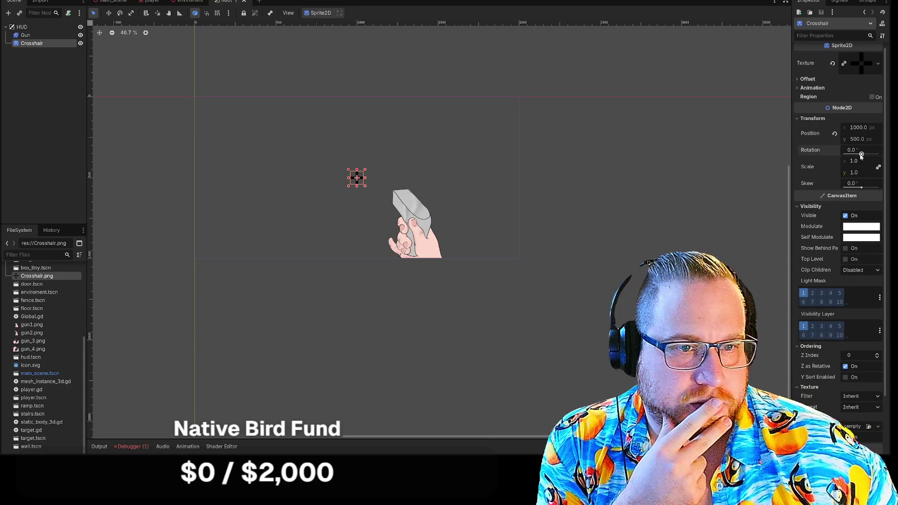
pyautogui.moveTo(861, 154); pyautogui.dragTo(860, 157)
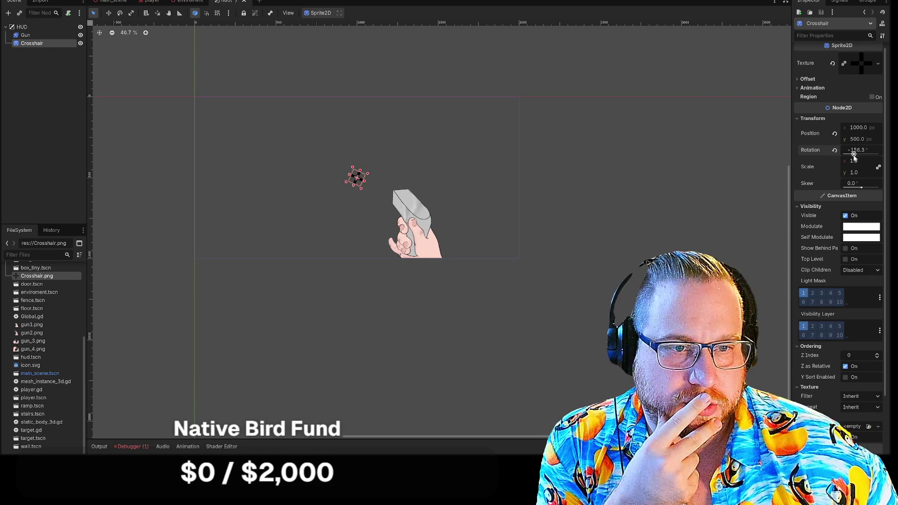
pyautogui.click(835, 150)
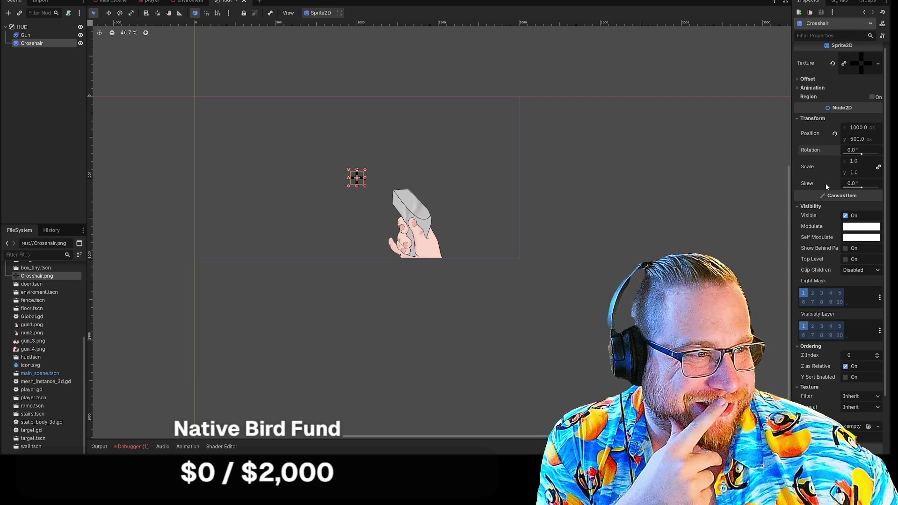
pyautogui.scroll(-3, 826, 176)
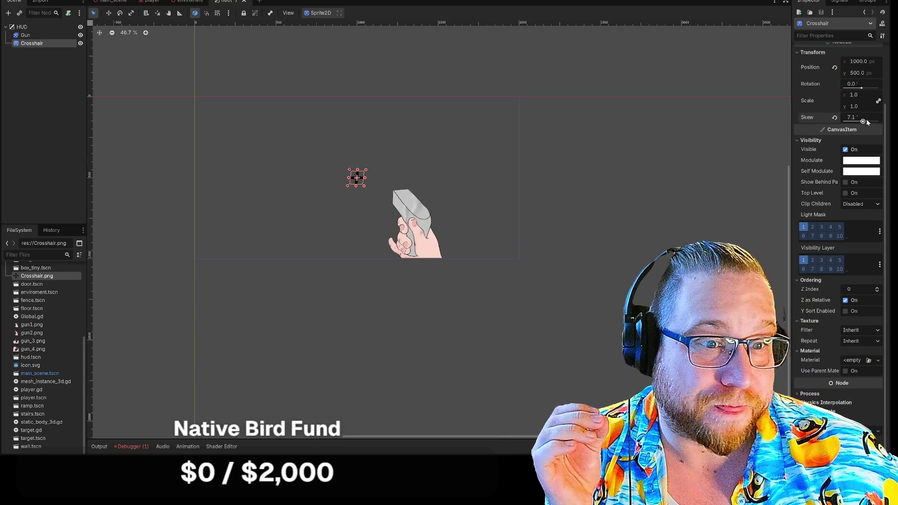
pyautogui.moveTo(866, 120); pyautogui.dragTo(871, 121)
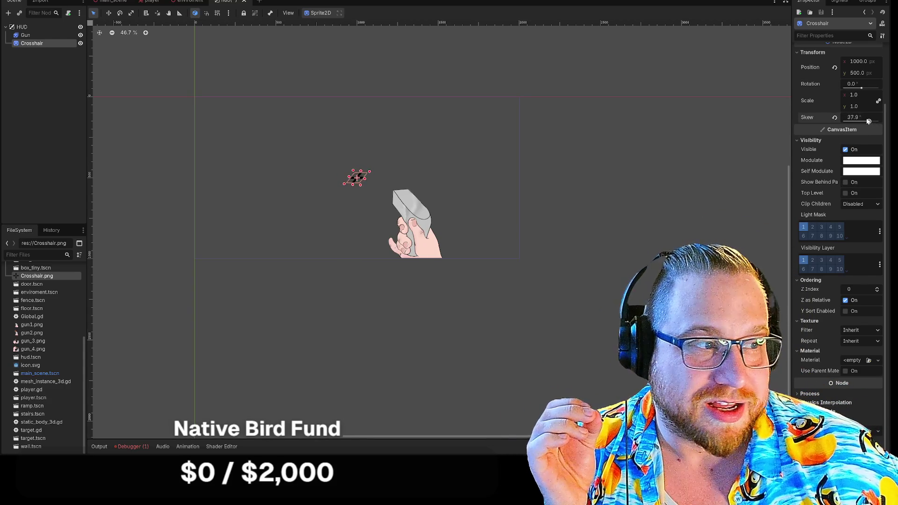
pyautogui.click(835, 118)
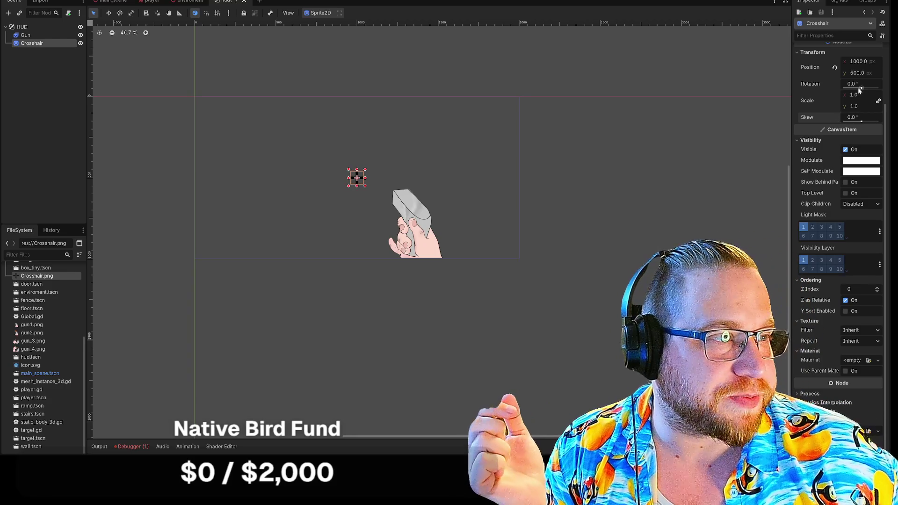
pyautogui.moveTo(862, 87); pyautogui.dragTo(844, 88)
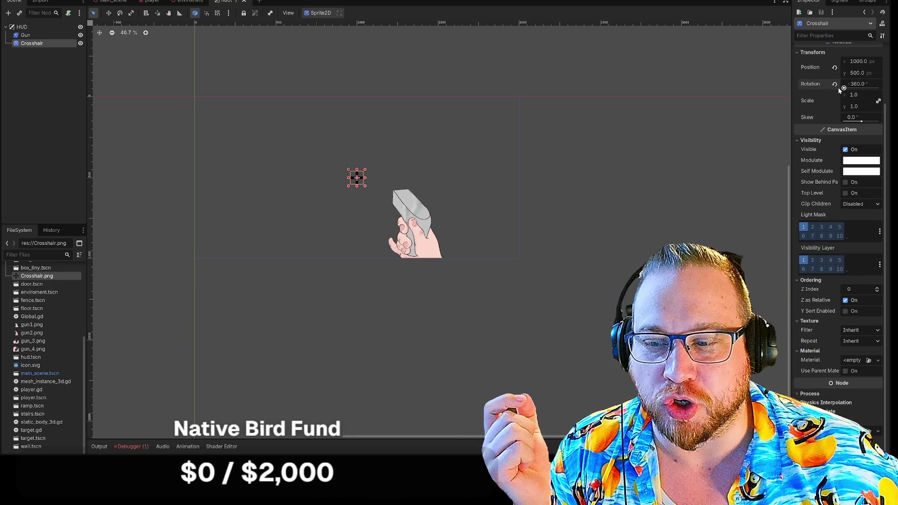
pyautogui.moveTo(840, 89)
pyautogui.mouseDown()
pyautogui.moveTo(881, 94)
pyautogui.moveTo(837, 93)
pyautogui.mouseUp()
pyautogui.click(835, 84)
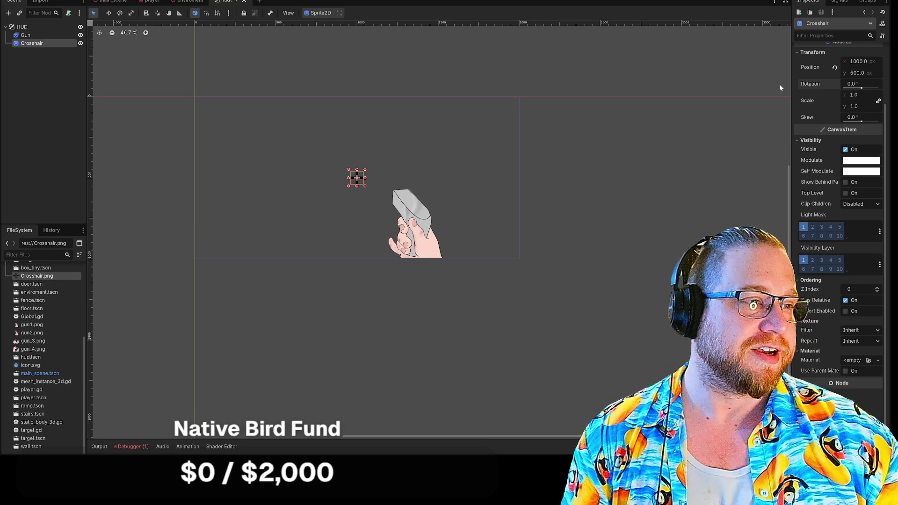
pyautogui.scroll(3, 816, 112)
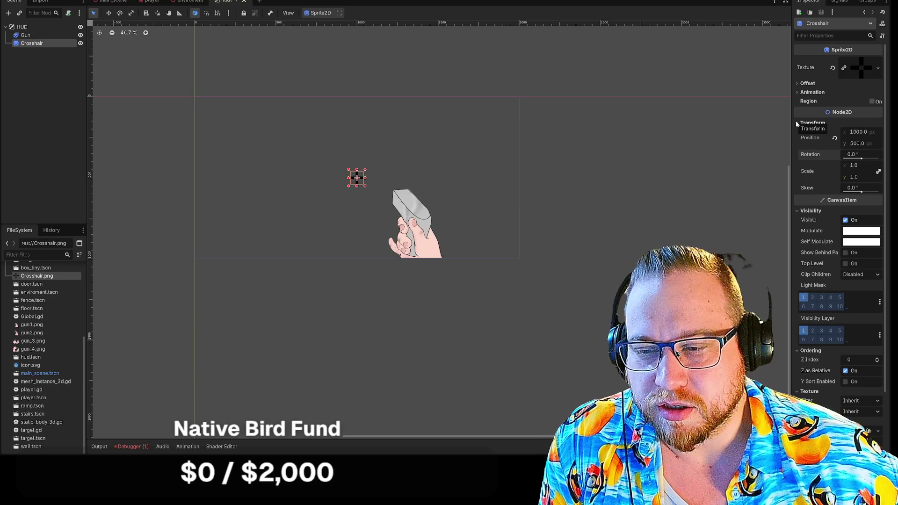
# - Collapse the Crosshair's Transform, Visibility, Ordering and Texture Inspector sections
pyautogui.click(799, 123)
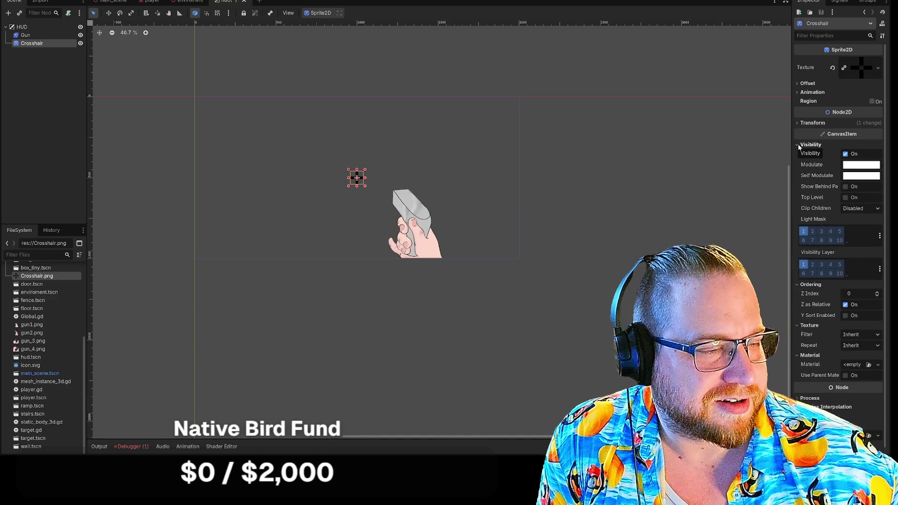
pyautogui.click(799, 145)
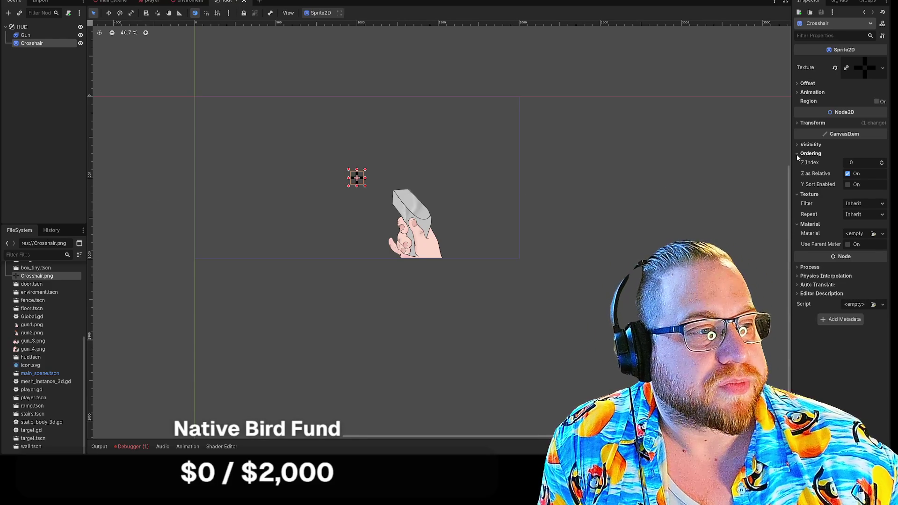
pyautogui.click(797, 154)
pyautogui.click(797, 162)
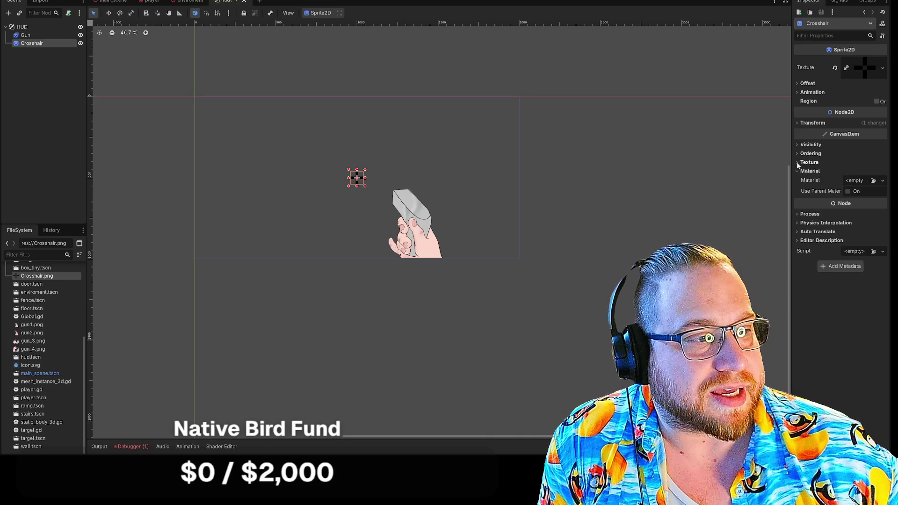
pyautogui.click(796, 170)
# - Glance at Process, Physics Interpolation and Editor Description, collapse Process, and save the HUD scene
pyautogui.click(797, 193)
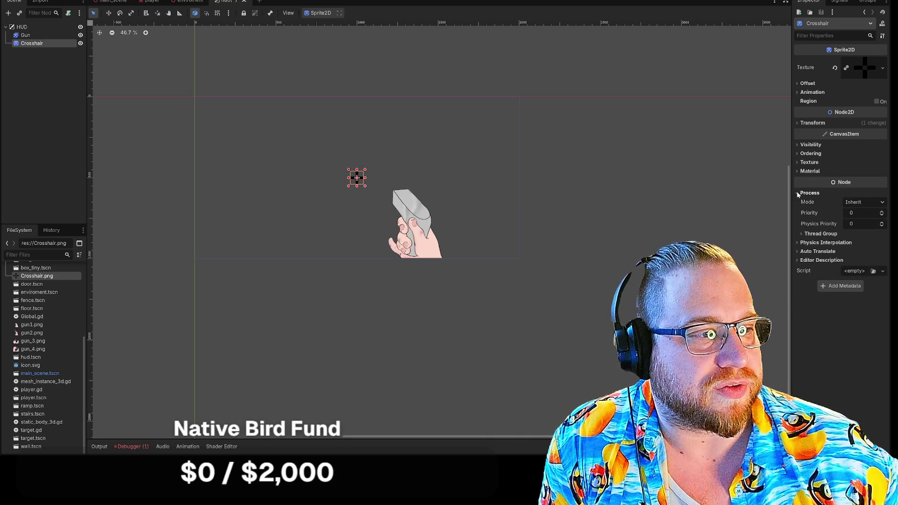
pyautogui.click(797, 243)
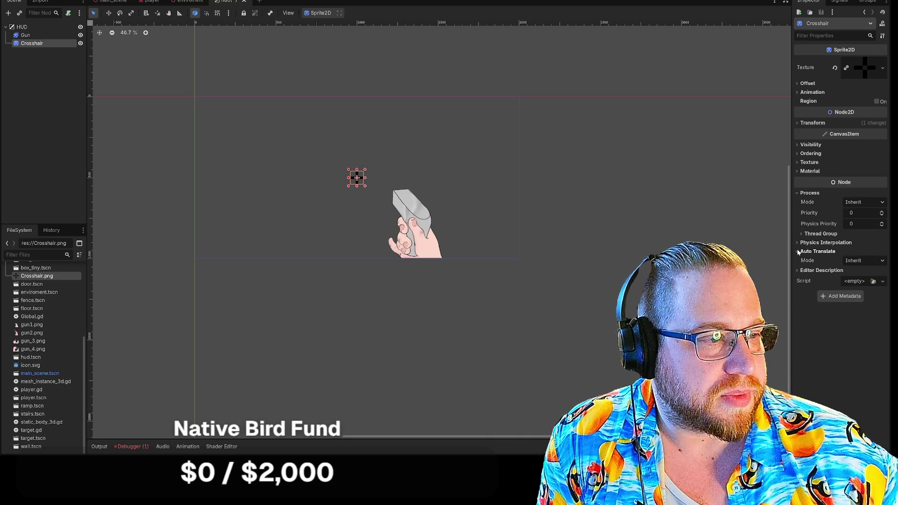
pyautogui.click(798, 242)
pyautogui.click(798, 260)
pyautogui.click(798, 260)
pyautogui.click(800, 193)
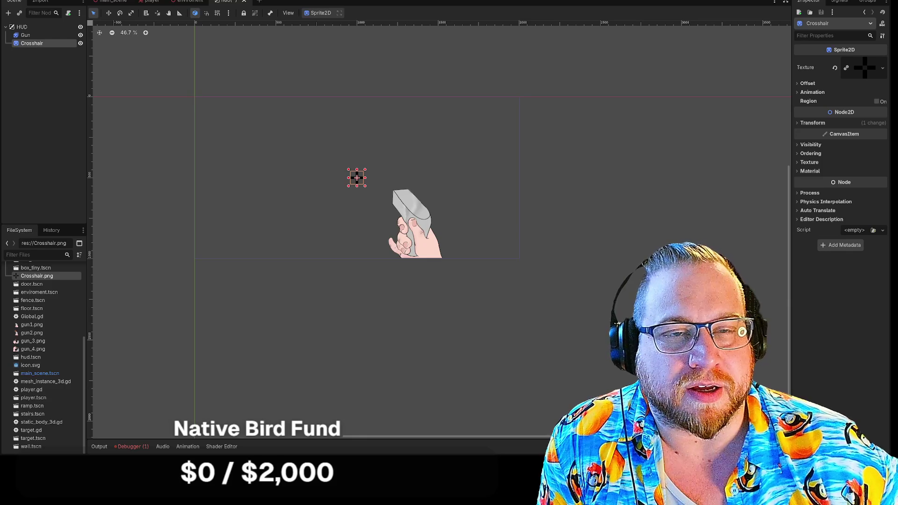
pyautogui.click(237, 0)
pyautogui.click(263, 18)
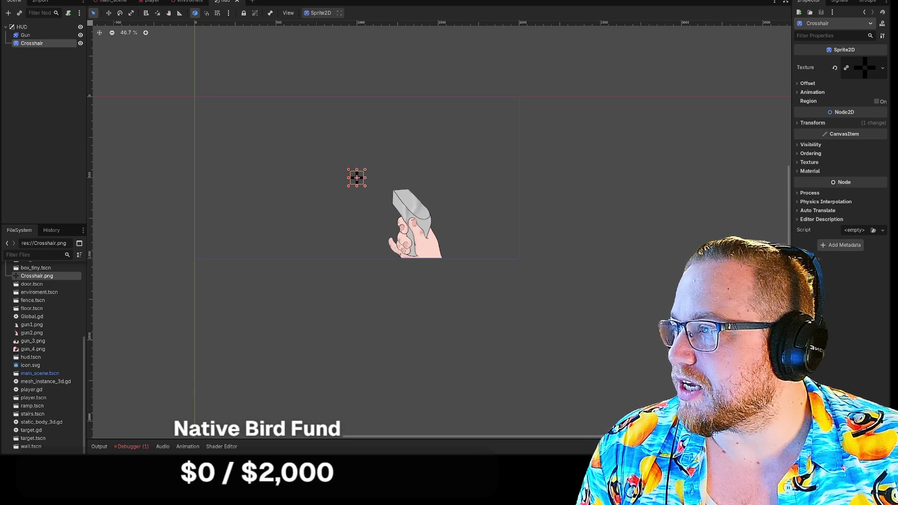
# - Switch to the browser showing the itch.io Fundamentals Jam #2 page
pyautogui.hotkey('alt', 'Tab')
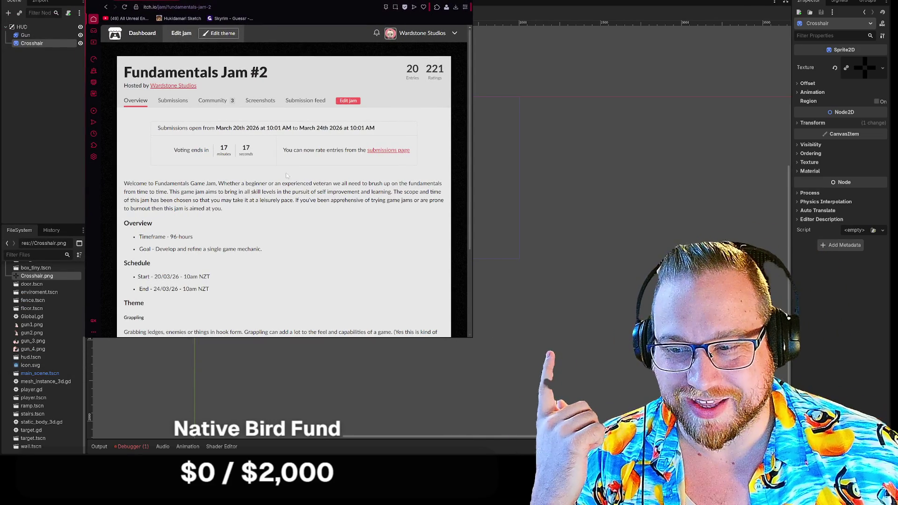
# - Look over the jam overview and browse its list of submitted games
pyautogui.scroll(-1, 288, 206)
pyautogui.scroll(-1, 288, 206)
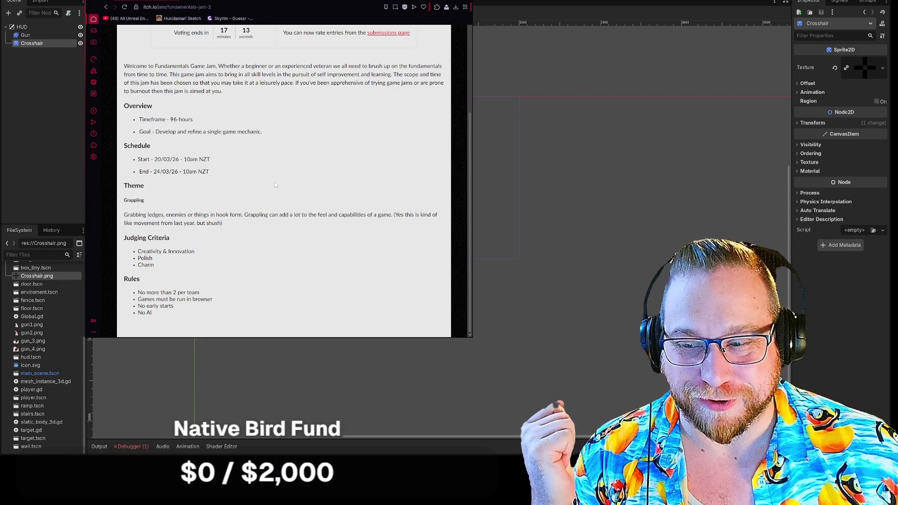
pyautogui.scroll(2, 297, 230)
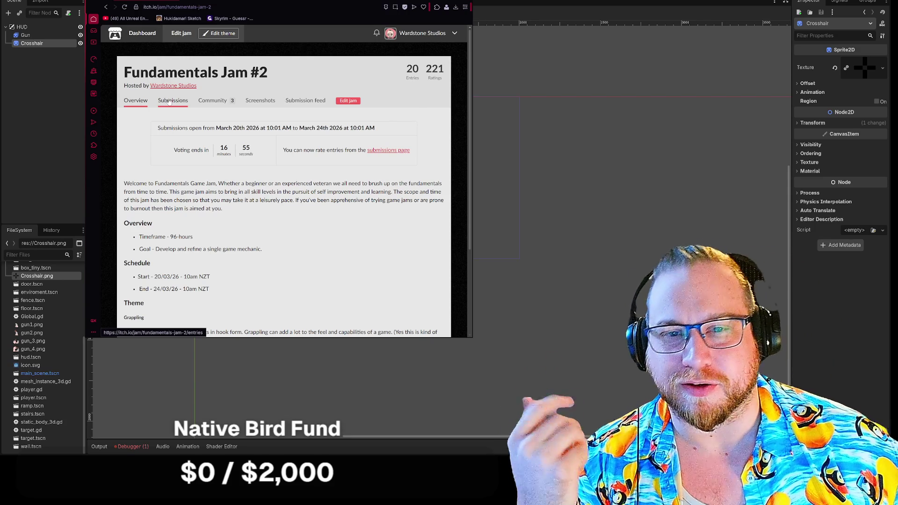
pyautogui.click(169, 101)
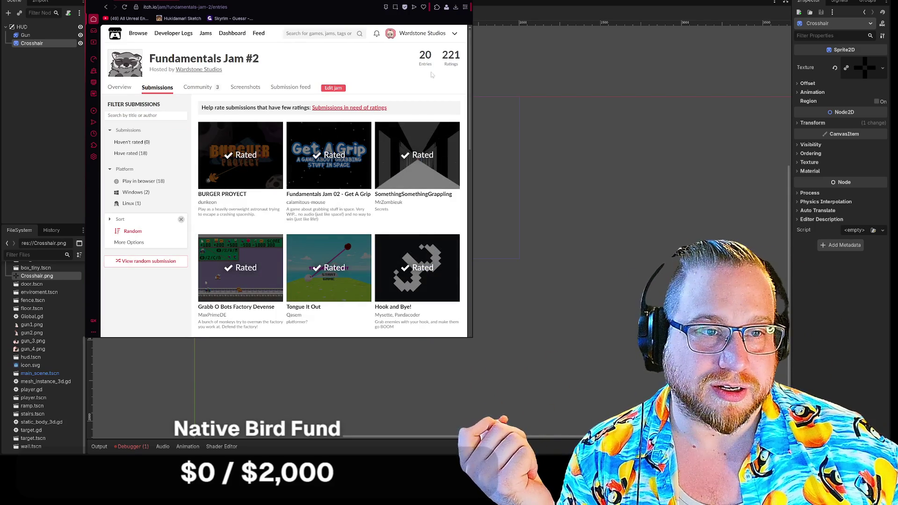
pyautogui.scroll(-5, 426, 84)
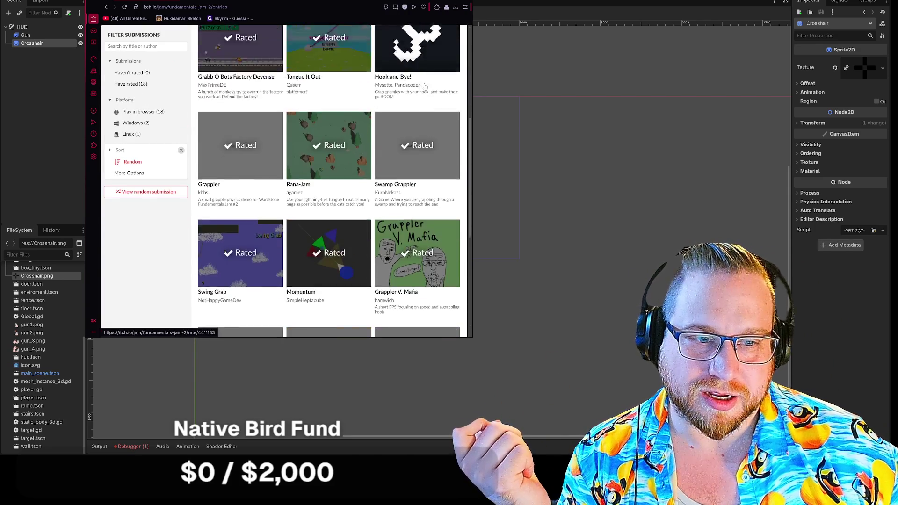
pyautogui.scroll(-6, 425, 85)
pyautogui.scroll(10, 425, 86)
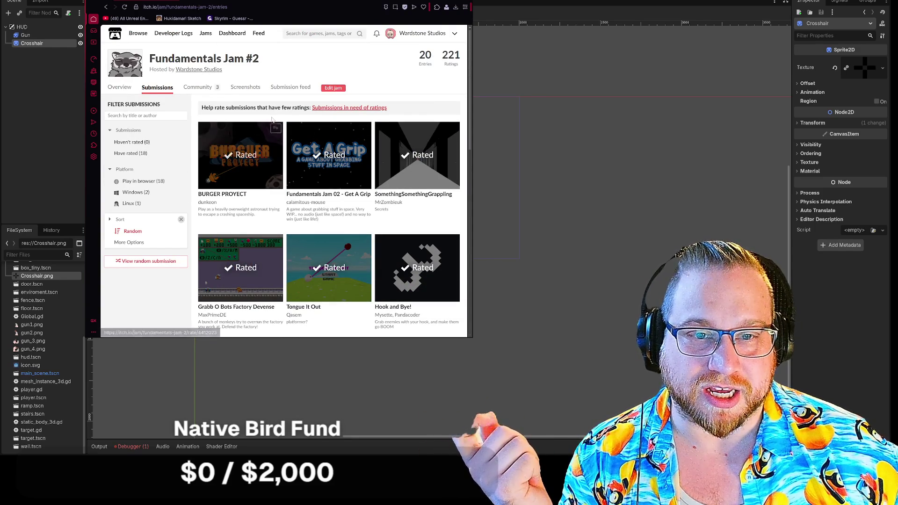
pyautogui.scroll(-2, 330, 193)
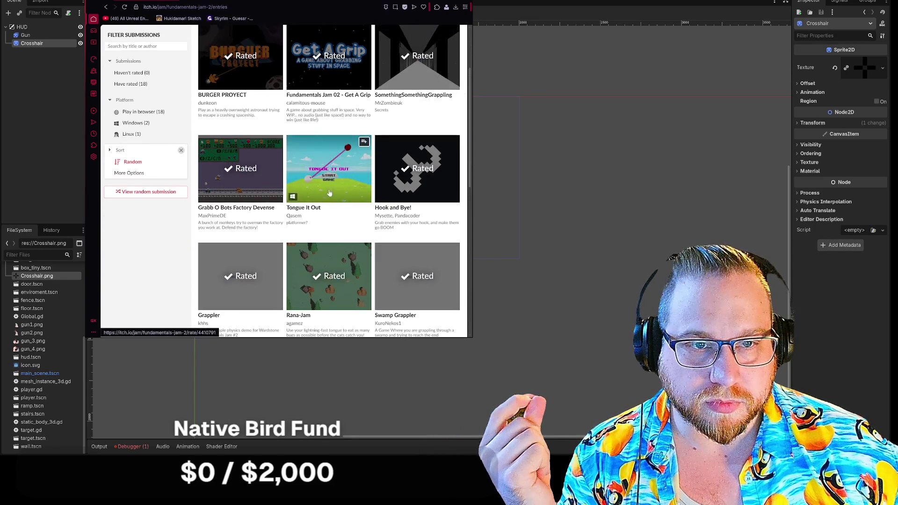
pyautogui.scroll(2, 330, 192)
pyautogui.scroll(-4, 330, 193)
pyautogui.scroll(-3, 330, 192)
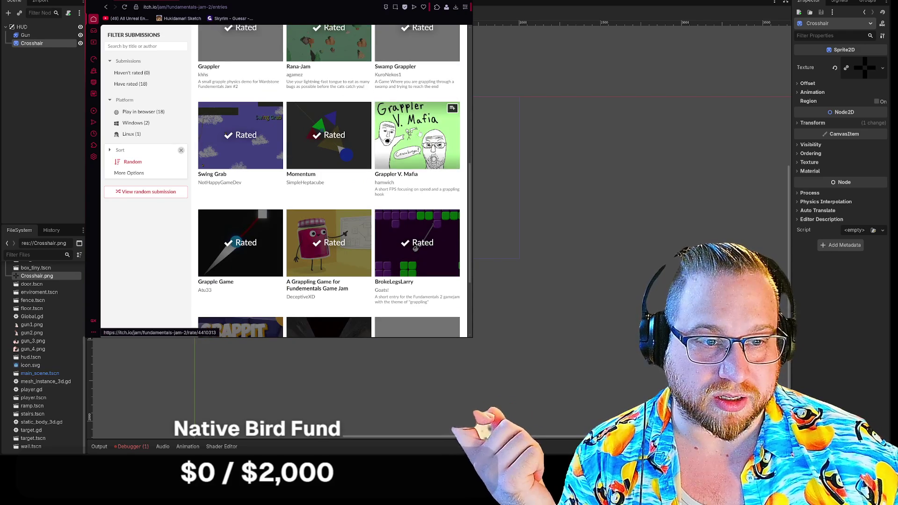
# - View the Grappler V. Mafia rating page, close both itch.io tabs, and minimize the browser
pyautogui.click(427, 131)
pyautogui.scroll(-3, 446, 135)
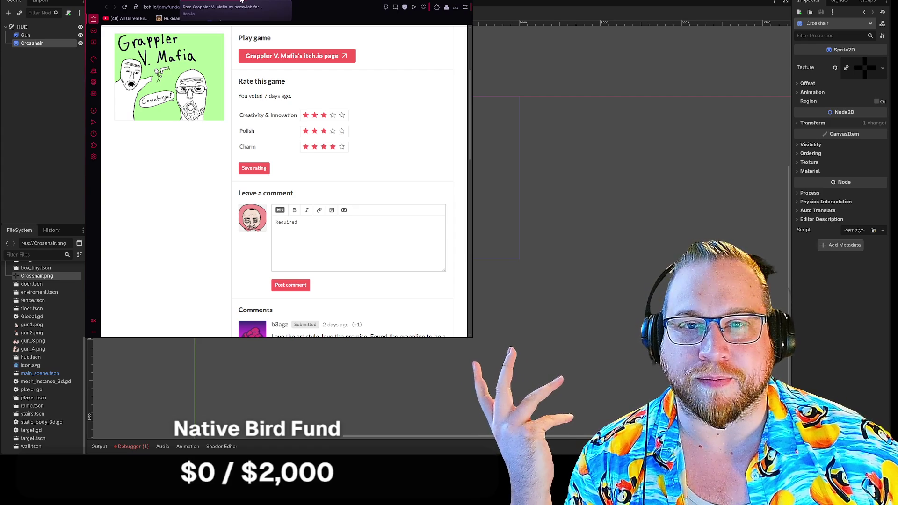
pyautogui.middleClick(241, 1)
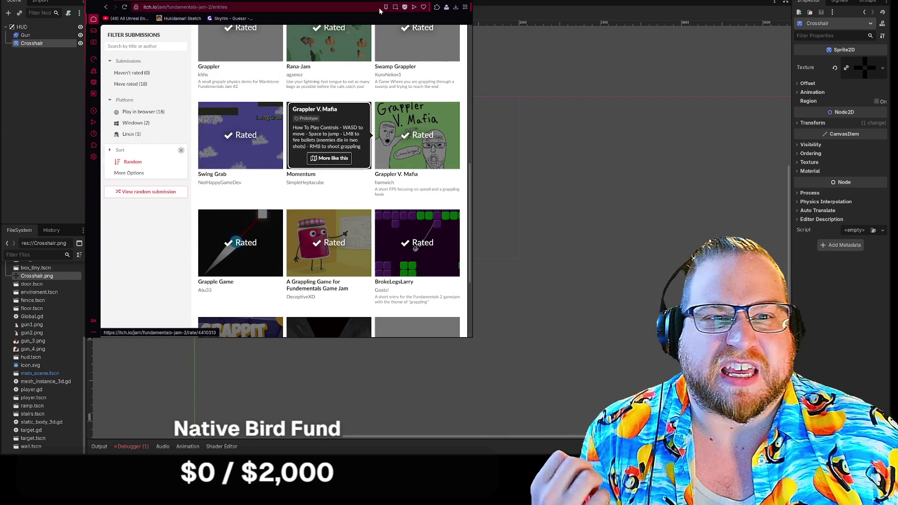
pyautogui.middleClick(243, 2)
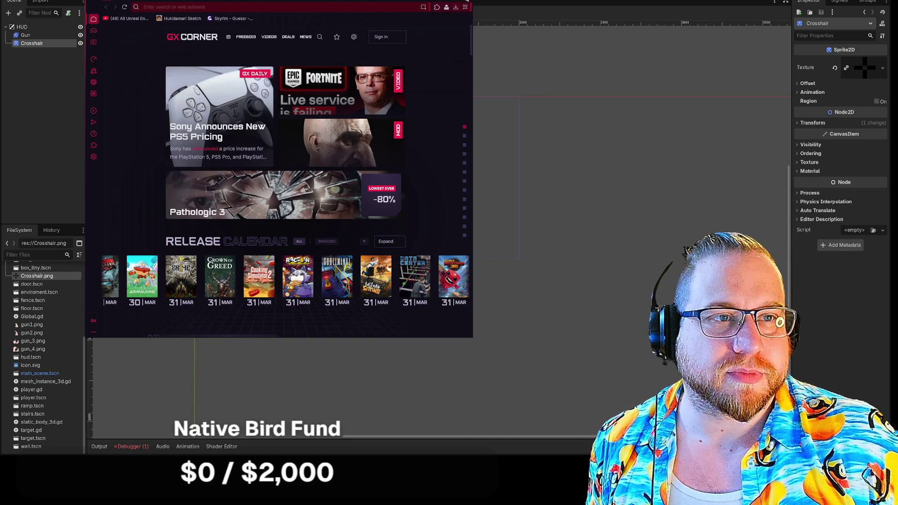
pyautogui.click(466, 1)
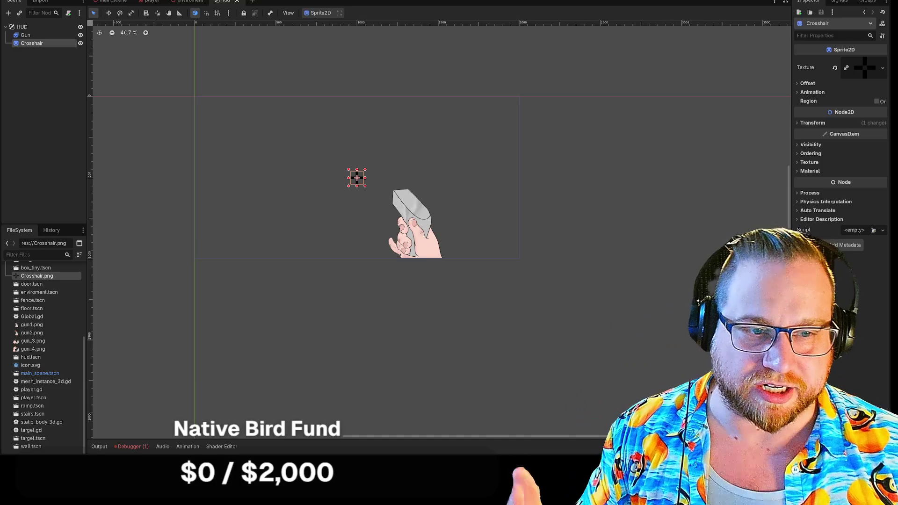
# - Deselect the Crosshair sprite by clicking empty space on the HUD canvas
pyautogui.click(344, 63)
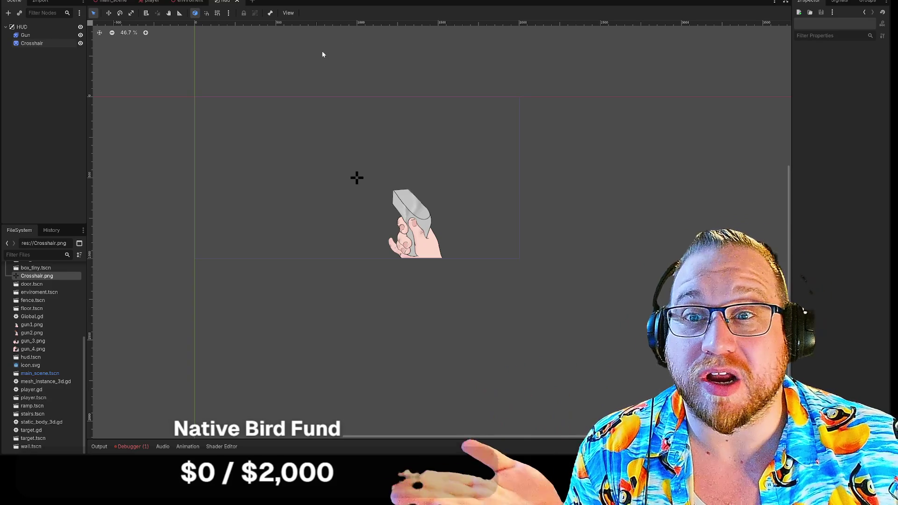
pyautogui.scroll(-1, 312, 74)
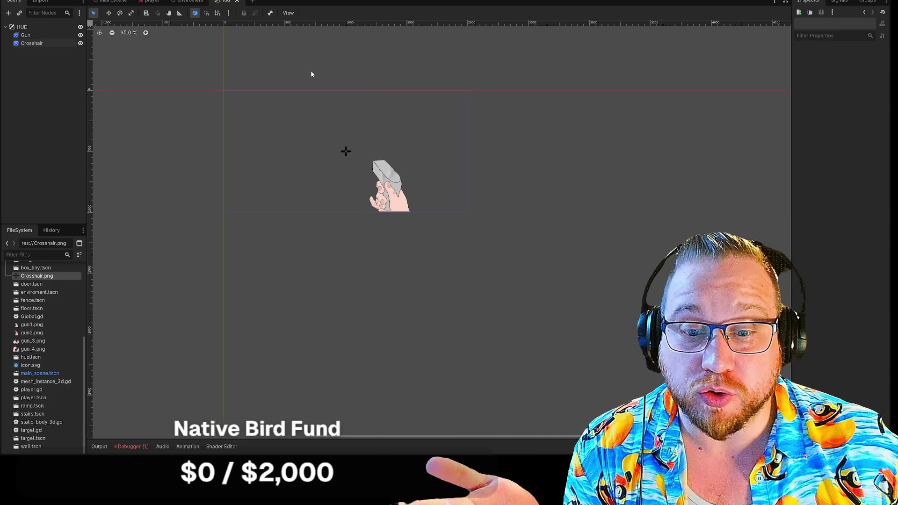
pyautogui.rightClick(22, 27)
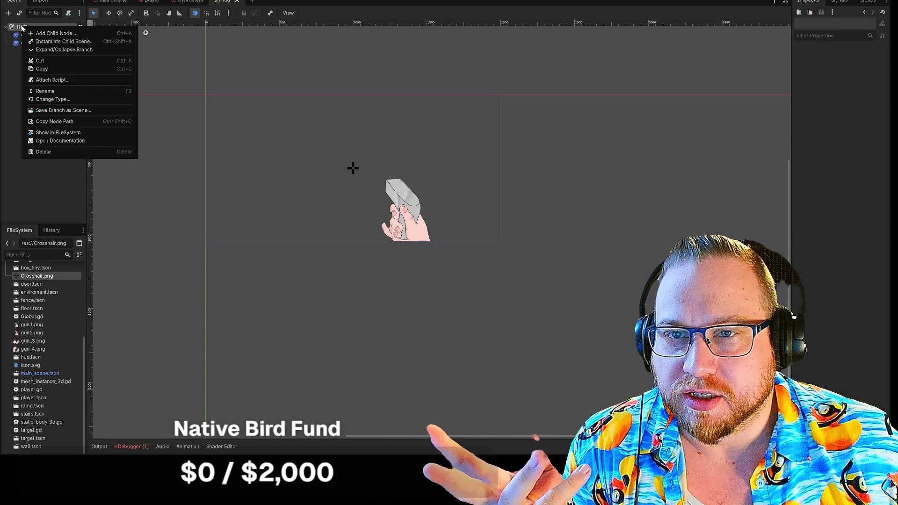
pyautogui.click(56, 33)
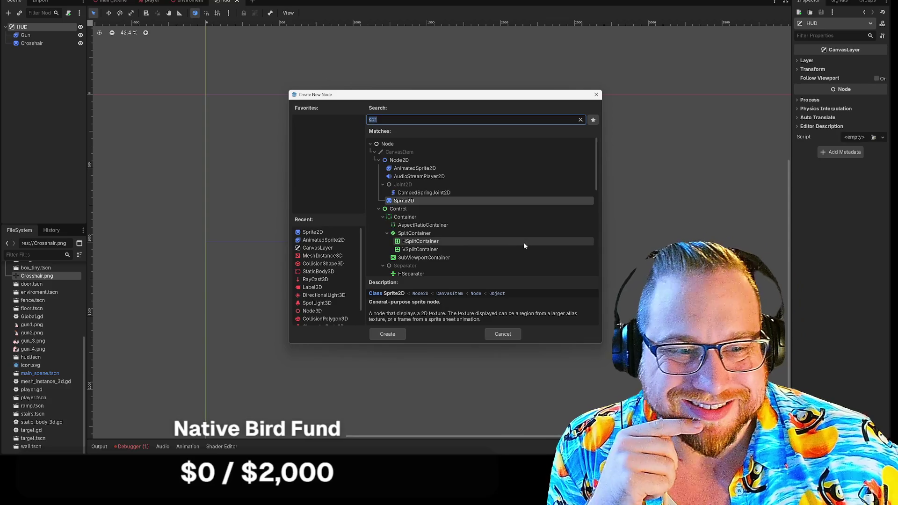
pyautogui.scroll(-3, 523, 239)
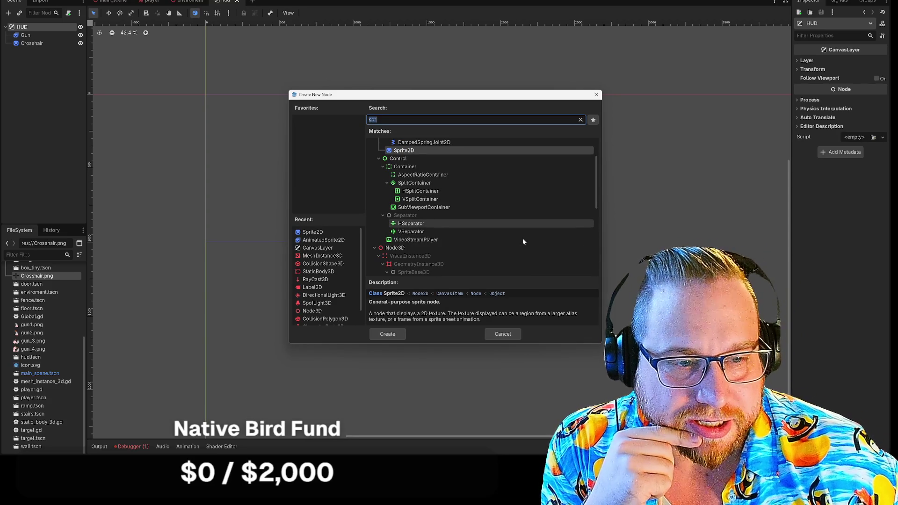
pyautogui.scroll(-1, 523, 238)
pyautogui.scroll(2, 523, 238)
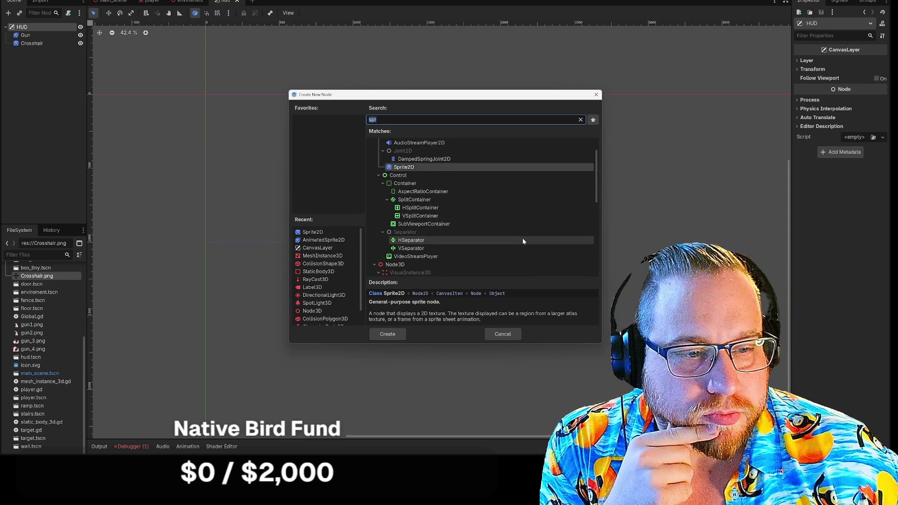
pyautogui.click(515, 335)
pyautogui.click(46, 112)
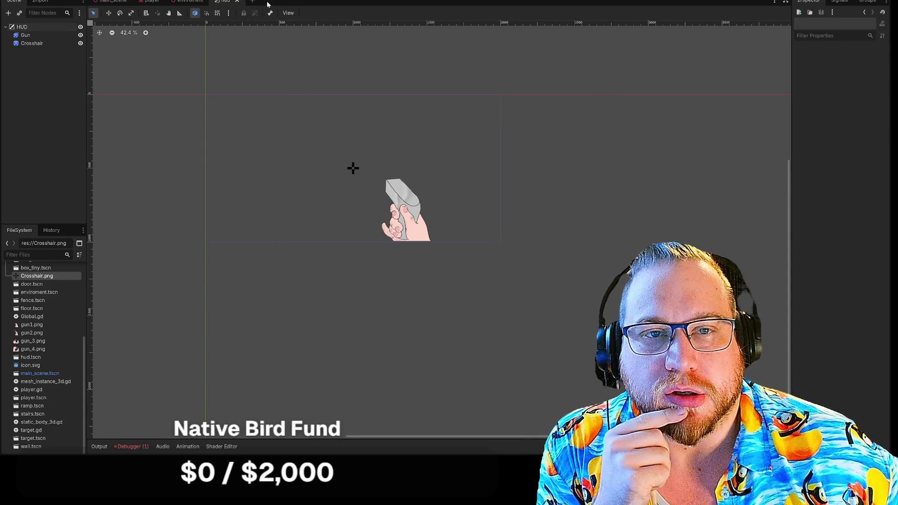
# - Create a new scene whose root is a plain Node, found by searching 'no'
pyautogui.click(252, 2)
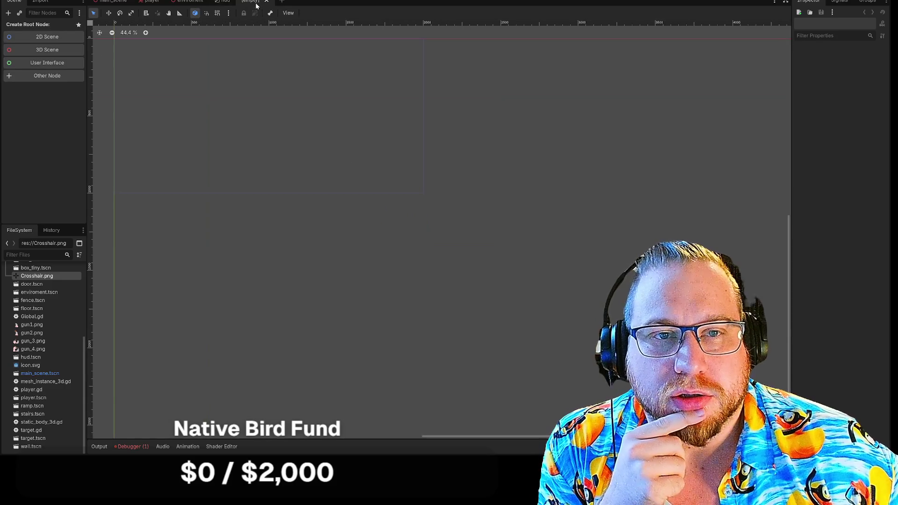
pyautogui.click(40, 76)
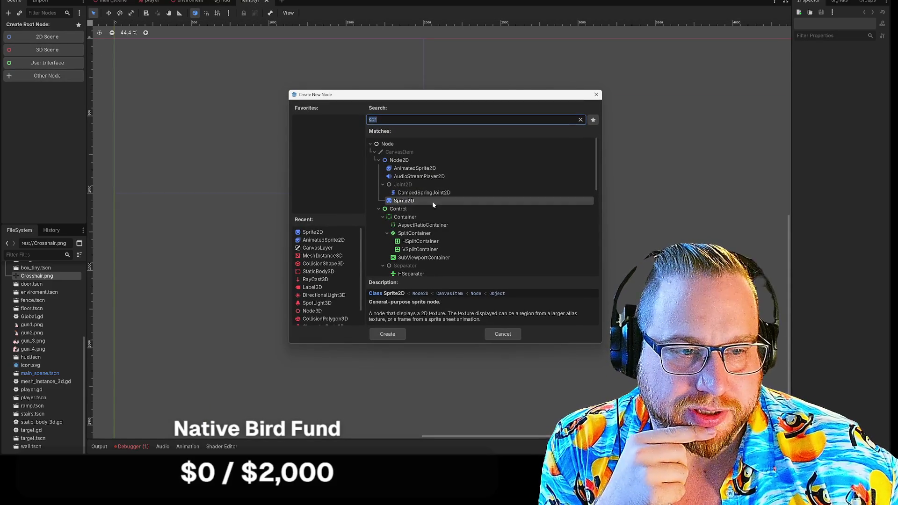
pyautogui.scroll(-6, 446, 243)
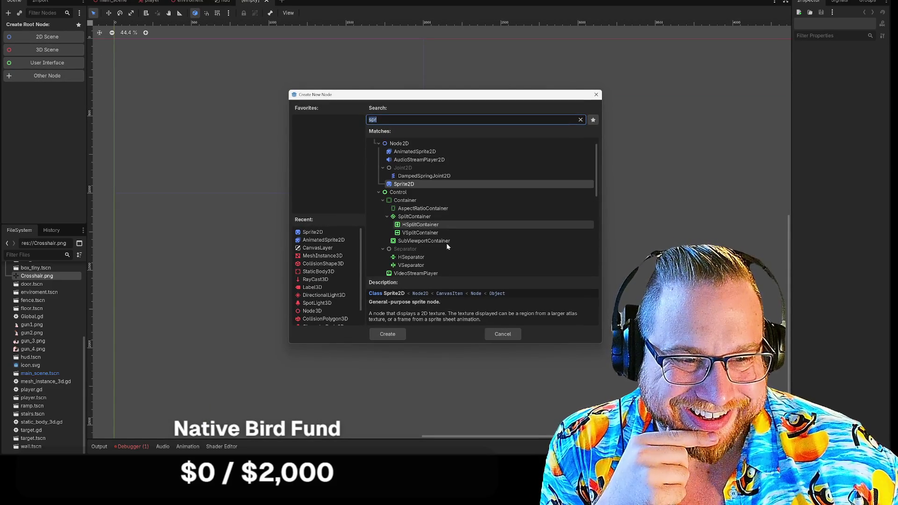
pyautogui.scroll(-3, 440, 214)
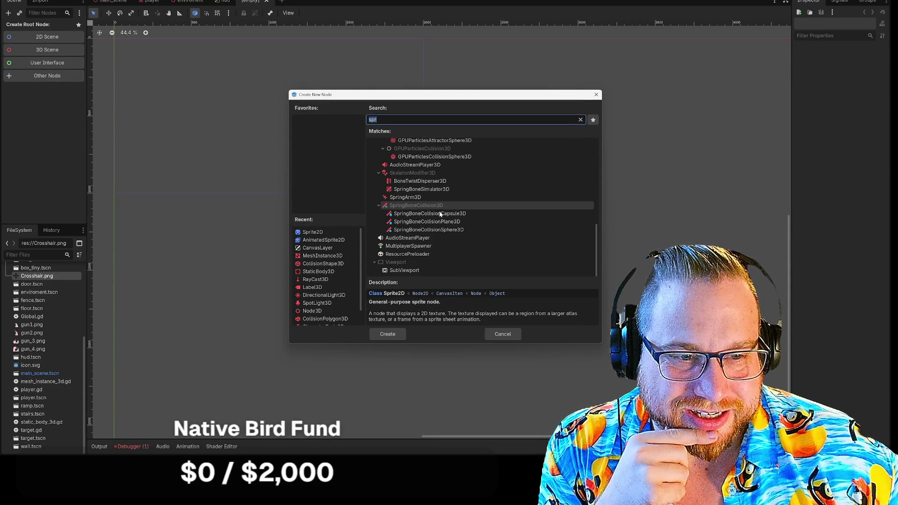
pyautogui.scroll(3, 429, 237)
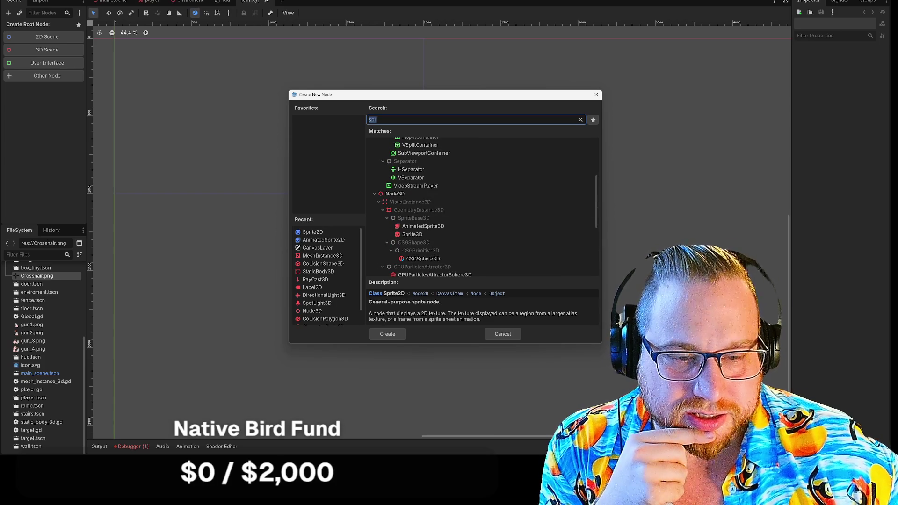
pyautogui.write('no')
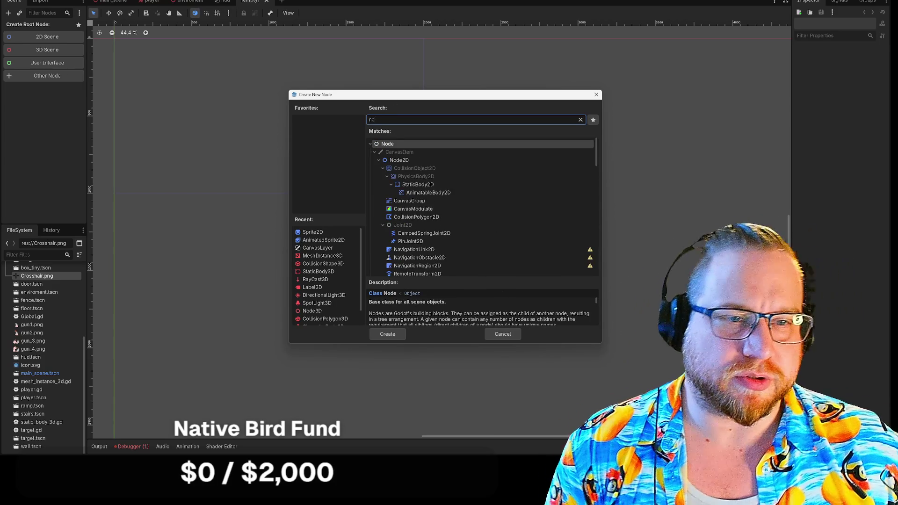
pyautogui.doubleClick(393, 145)
# - Rename the root node, typing 'PauseMeni' toward the name PauseMenu
pyautogui.rightClick(31, 28)
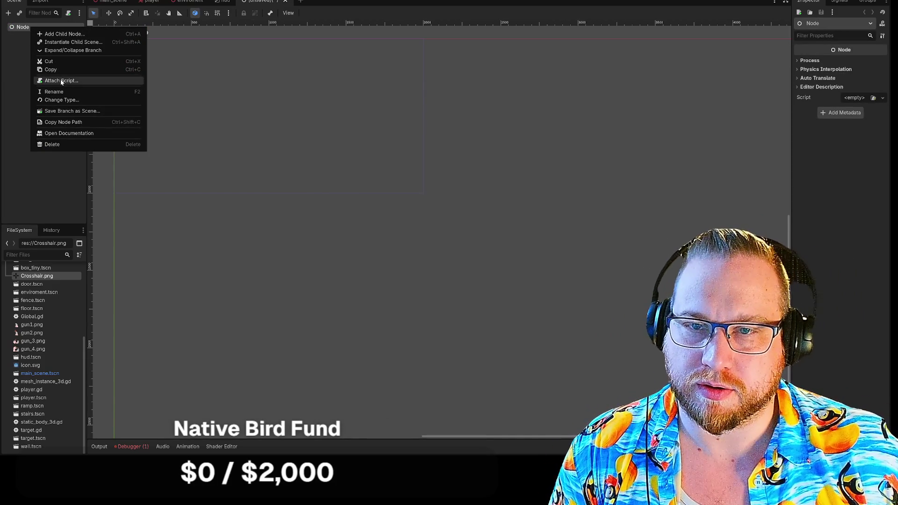
pyautogui.click(64, 91)
pyautogui.write('Paus')
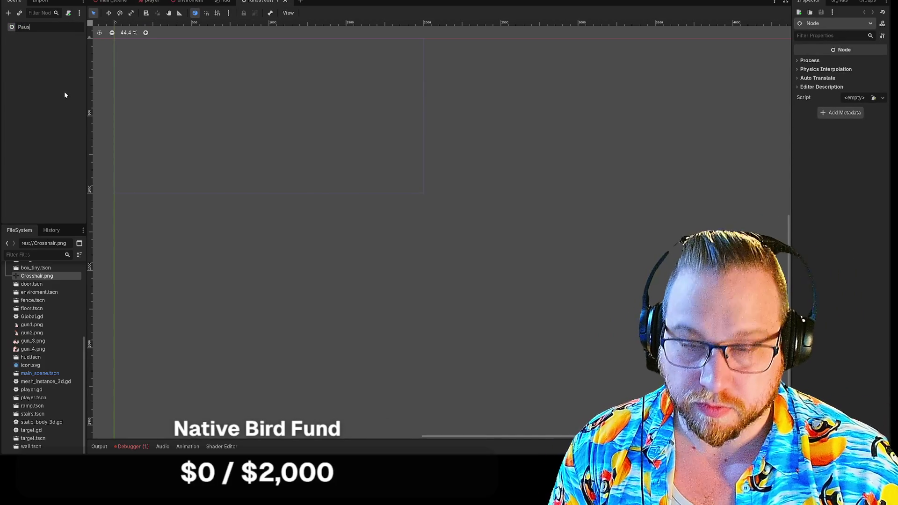
pyautogui.write('eMeni')
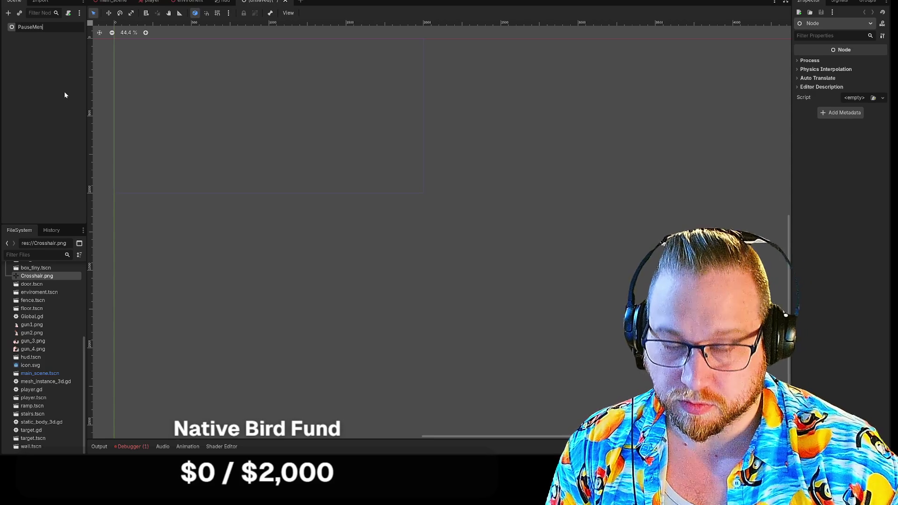